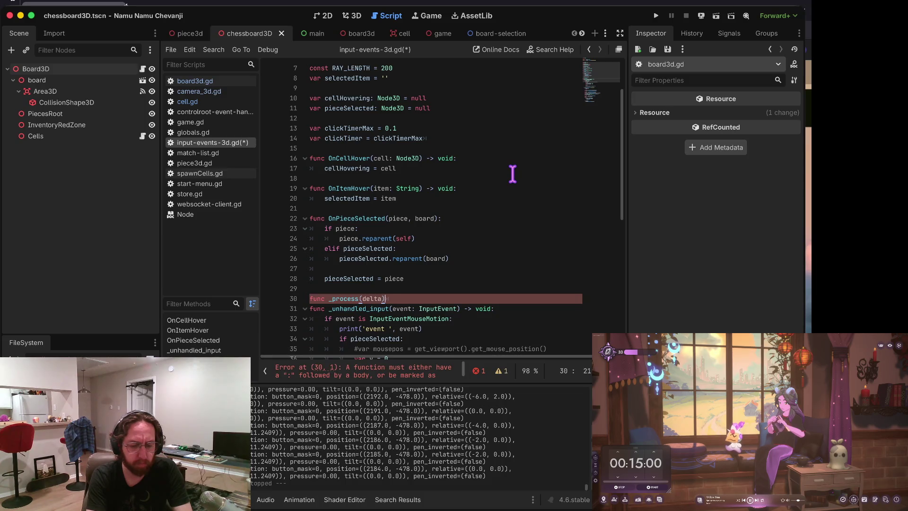
Step: Finish _process so it decrements clickTimer by delta, then save the script
{"action": "type", "text": "d:"}
{"action": "key", "text": "Return"}
{"action": "key", "text": "Tab"}
{"action": "type", "text": "clickTimer -= delta"}
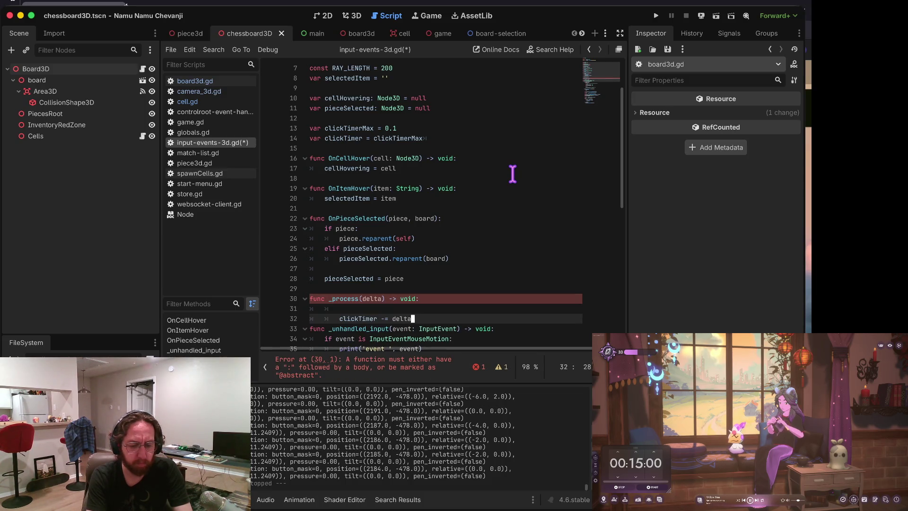
{"action": "key", "text": "Return"}
{"action": "key", "text": "Up"}
{"action": "key", "text": "BackSpace"}
{"action": "key", "text": "ctrl+s"}
Step: Reset clickTimer to clickTimerMax after the left-click early return and run the game
{"action": "key", "text": "Down"}
{"action": "key", "text": "Down"}
{"action": "key", "text": "Down"}
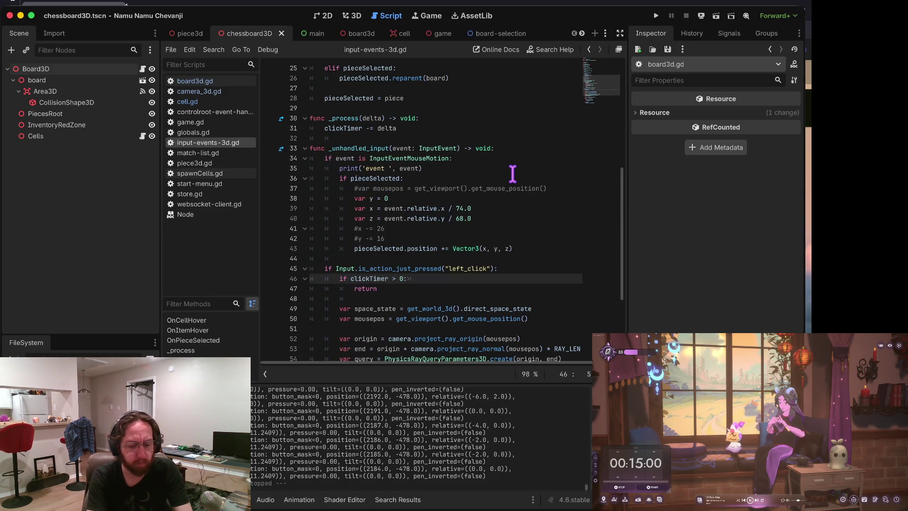
{"action": "key", "text": "Down"}
{"action": "key", "text": "Down"}
{"action": "type", "text": "clic"}
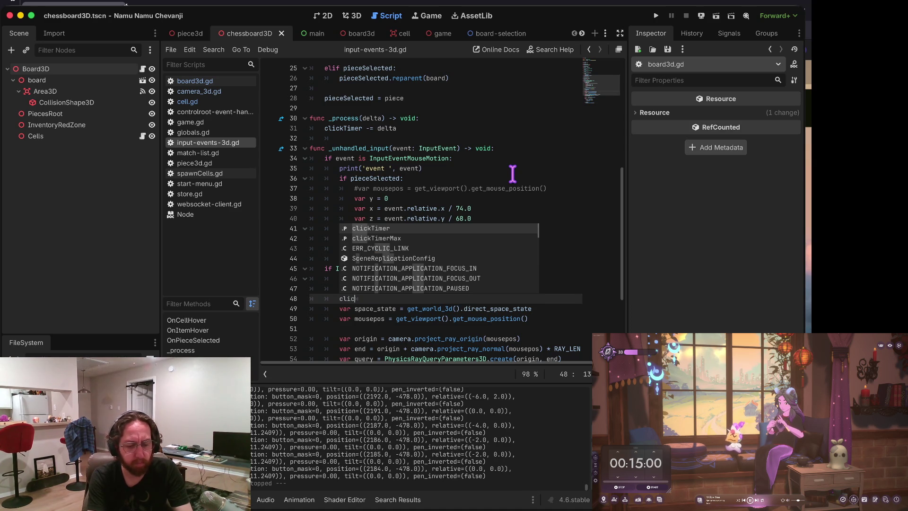
{"action": "type", "text": "kTimer = clicktimerM"}
{"action": "key", "text": "Return"}
{"action": "key", "text": "Home"}
{"action": "key", "text": "super+b"}
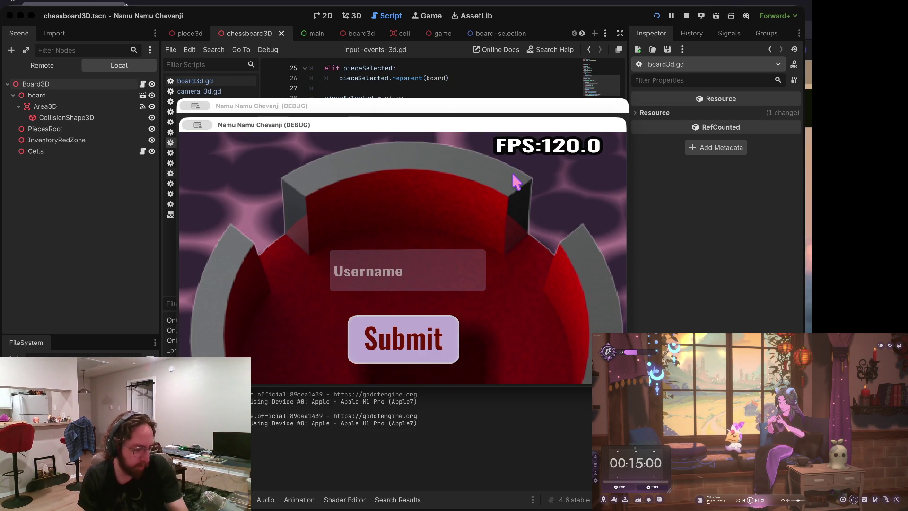
Step: Log in, visit the Store and come back, pick up the black A5 piece, then stop the run
{"action": "left_click", "coordinate": [439, 268]}
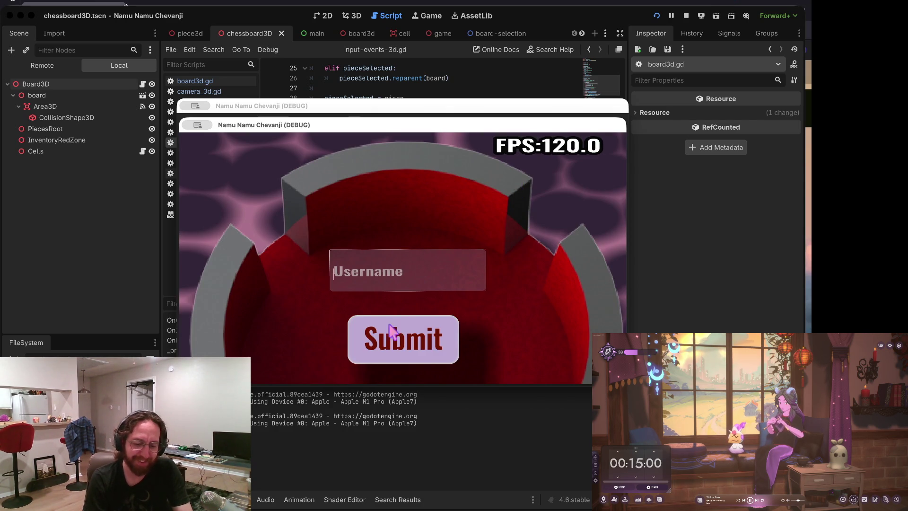
{"action": "left_click", "coordinate": [398, 321]}
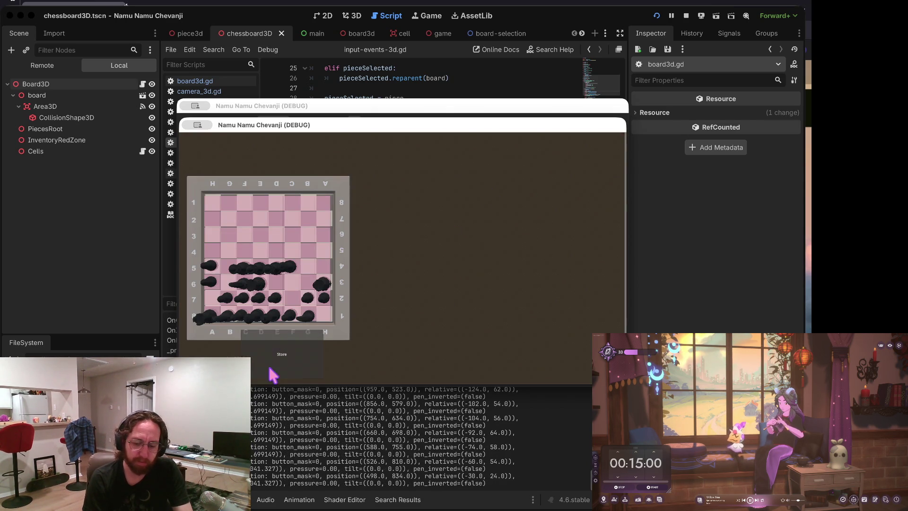
{"action": "left_click", "coordinate": [276, 367]}
{"action": "left_click", "coordinate": [523, 357]}
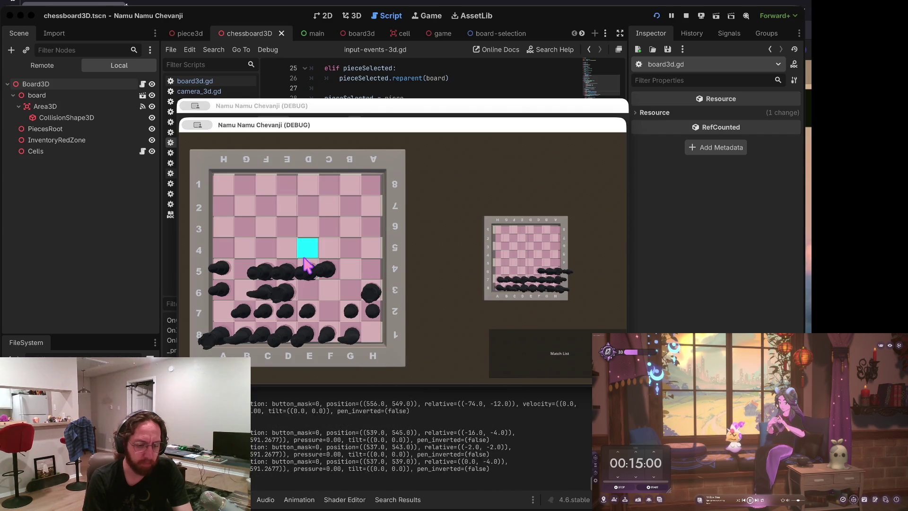
{"action": "left_click", "coordinate": [223, 265]}
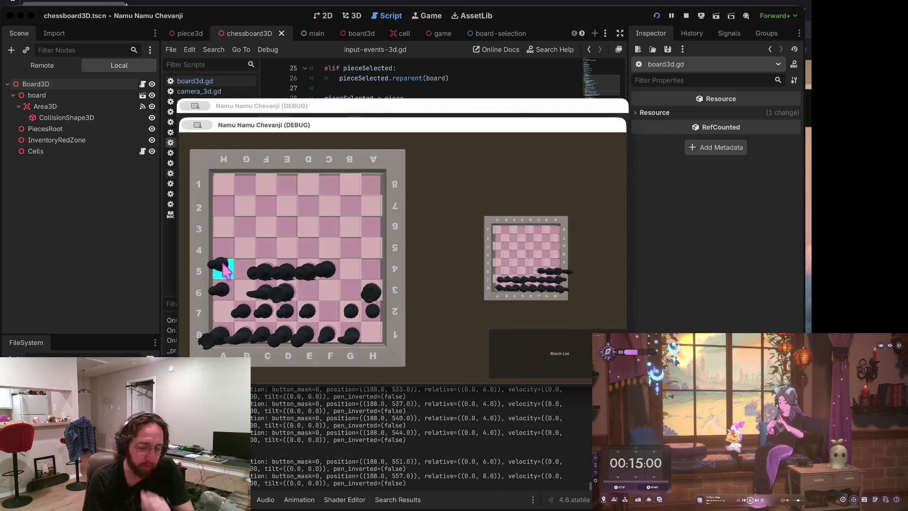
{"action": "left_click", "coordinate": [687, 16]}
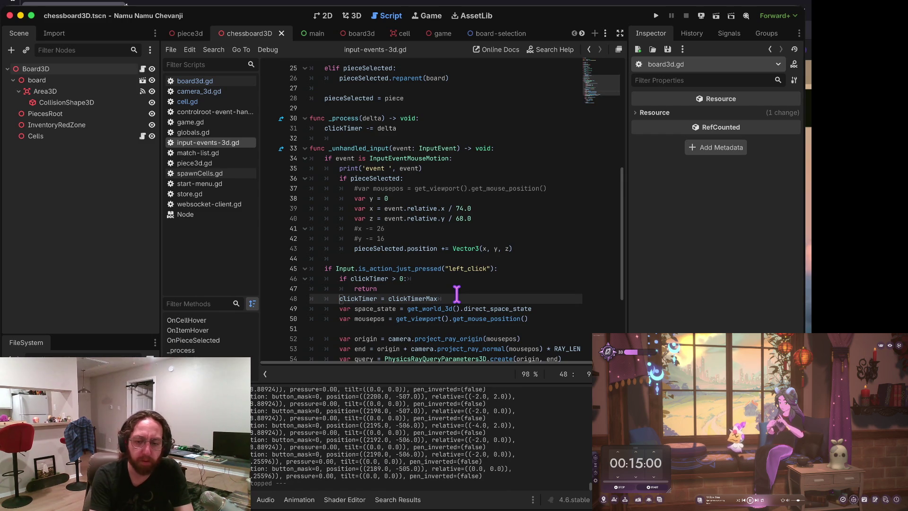
Step: Delete the print('event ', event) debug line from the mouse-motion branch
{"action": "key", "text": "Down"}
{"action": "key", "text": "Down"}
{"action": "key", "text": "Down"}
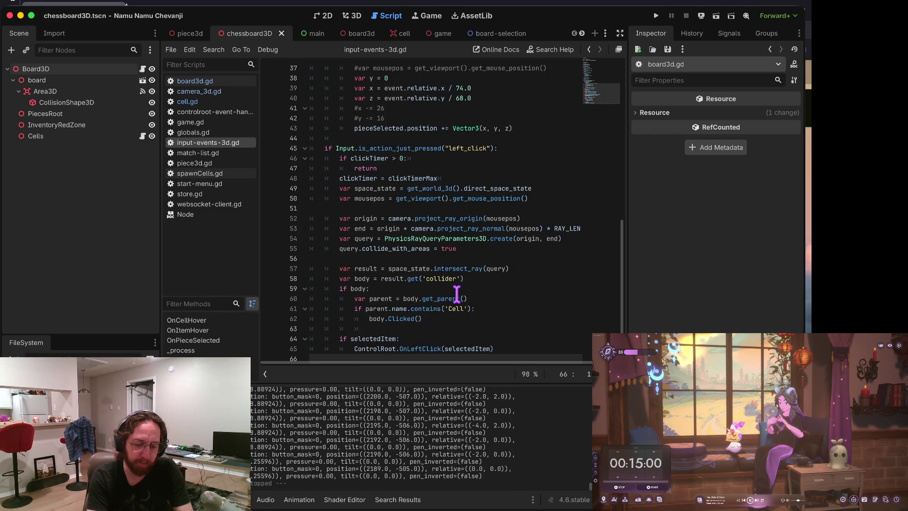
{"action": "key", "text": "Up"}
{"action": "key", "text": "Up"}
{"action": "key", "text": "Up"}
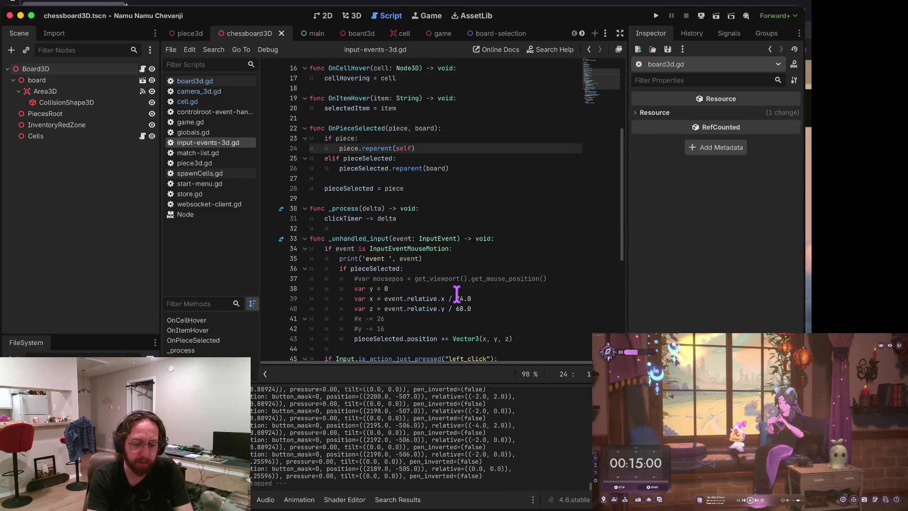
{"action": "key", "text": "Down"}
{"action": "key", "text": "Down"}
{"action": "key", "text": "Down"}
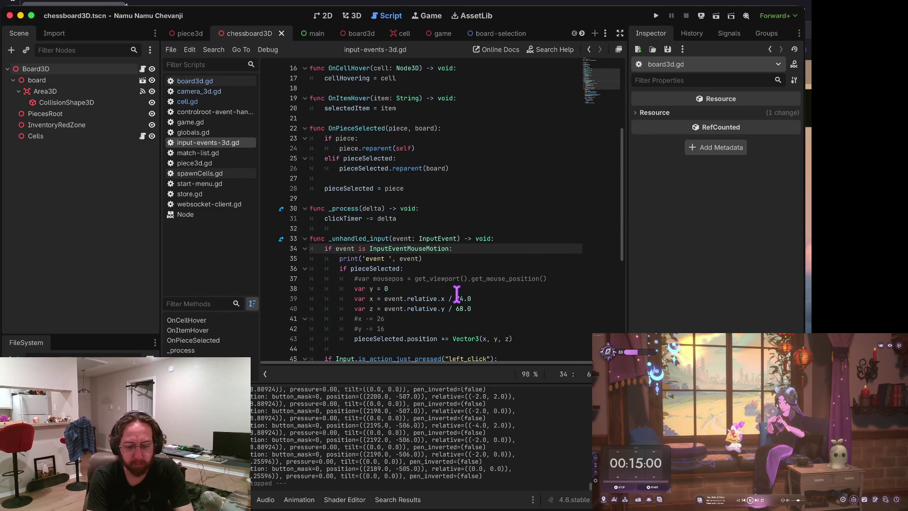
{"action": "key", "text": "Home"}
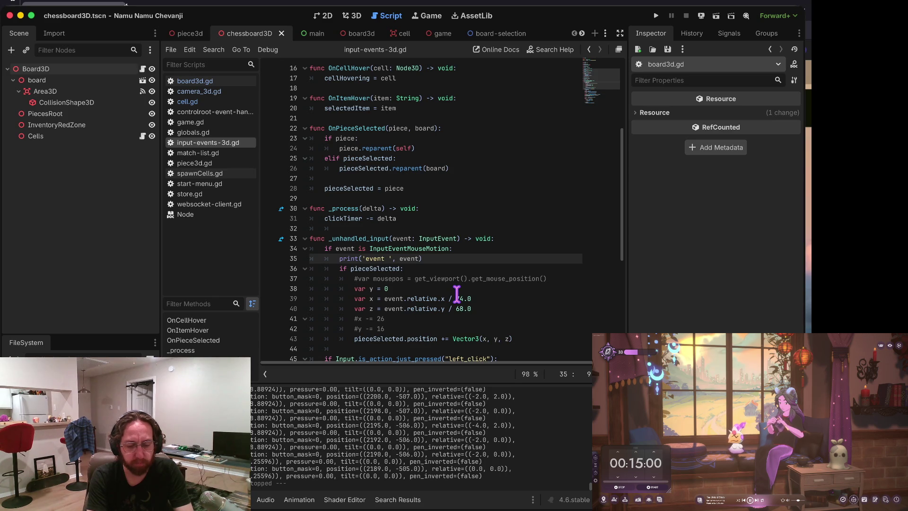
{"action": "key", "text": "Home"}
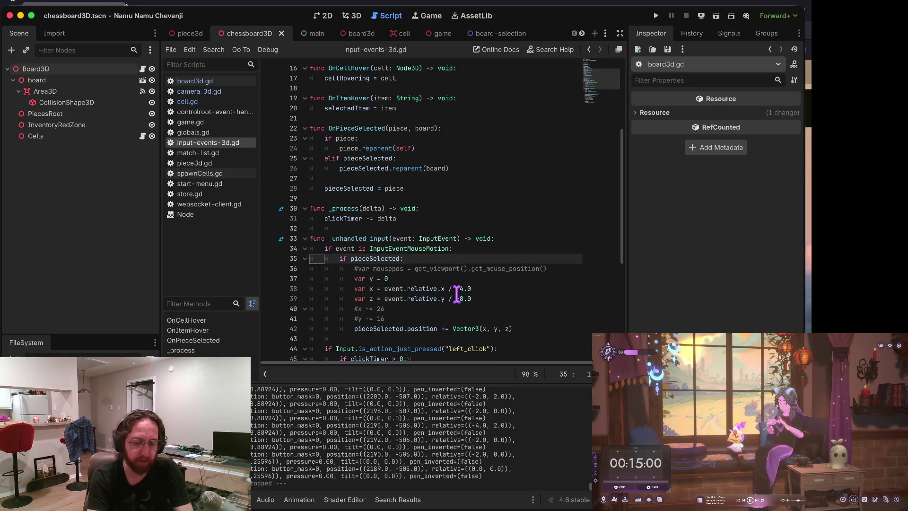
{"action": "key", "text": "super+x"}
Step: Re-indent the return under the clickTimer check and save the script
{"action": "key", "text": "Right"}
{"action": "key", "text": "Right"}
{"action": "key", "text": "Right"}
{"action": "key", "text": "Down"}
{"action": "key", "text": "Down"}
{"action": "key", "text": "Down"}
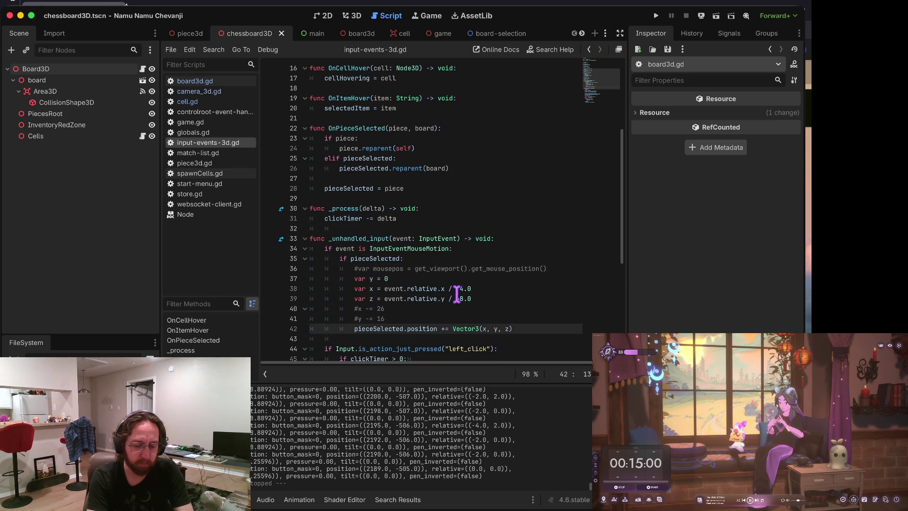
{"action": "key", "text": "Down"}
{"action": "key", "text": "Down"}
{"action": "key", "text": "Down"}
{"action": "key", "text": "Right"}
{"action": "key", "text": "Right"}
{"action": "key", "text": "Right"}
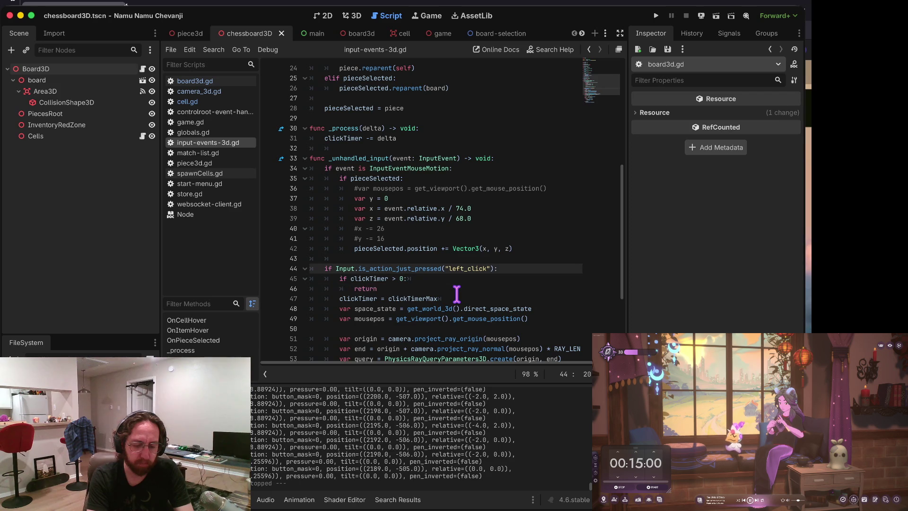
{"action": "key", "text": "End"}
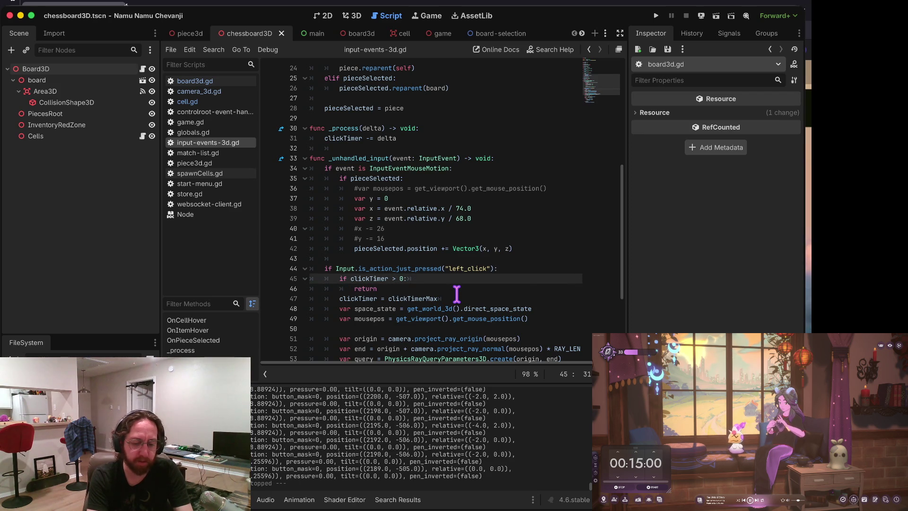
{"action": "key", "text": "Home"}
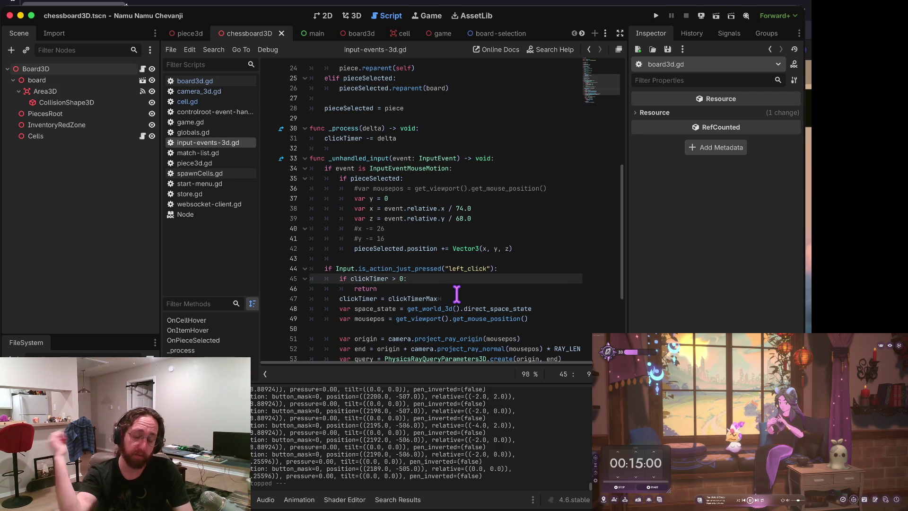
{"action": "key", "text": "Down"}
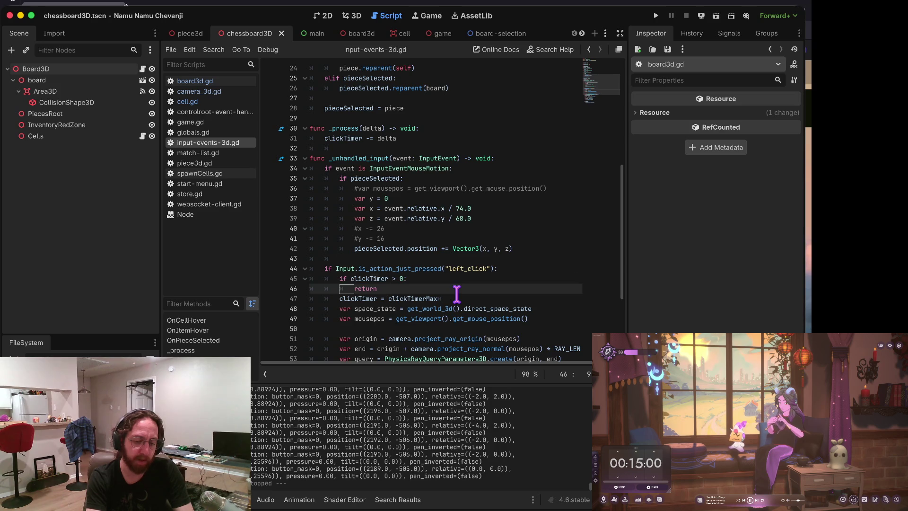
{"action": "key", "text": "Right"}
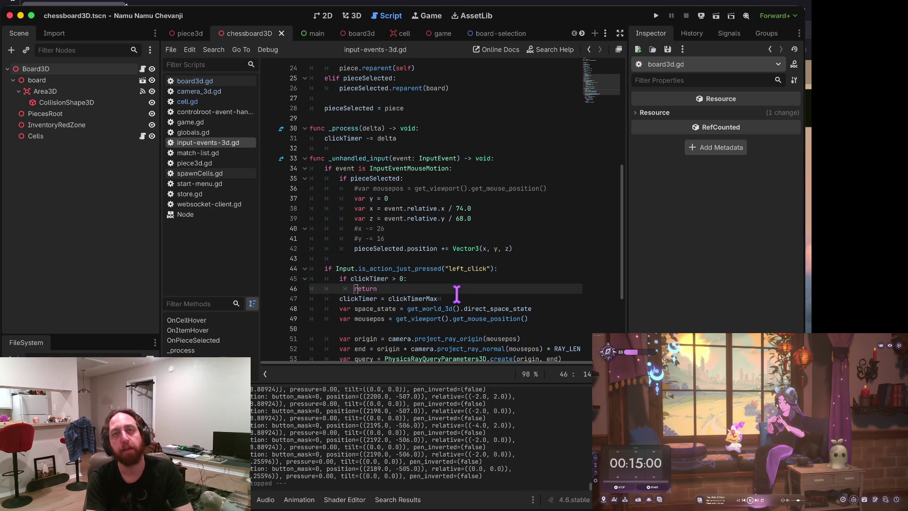
{"action": "key", "text": "BackSpace"}
{"action": "key", "text": "Tab"}
{"action": "key", "text": "ctrl+s"}
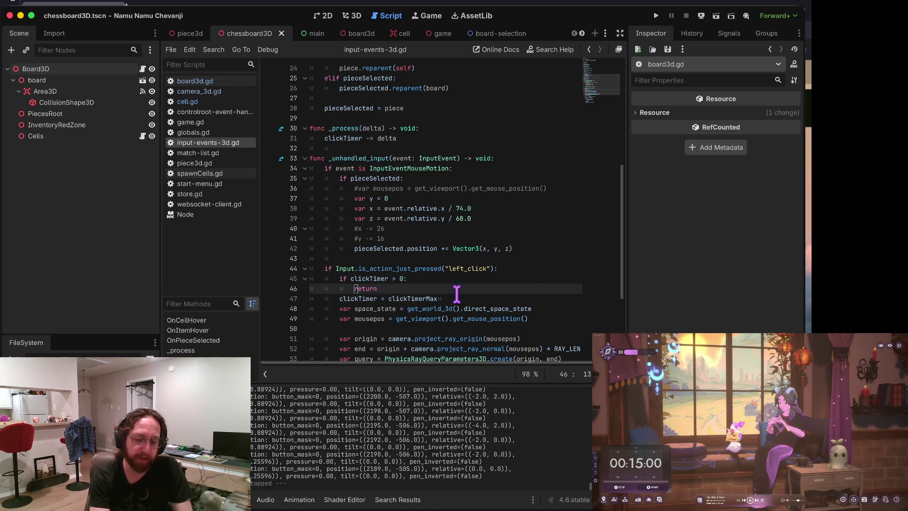
{"action": "key", "text": "Up"}
{"action": "key", "text": "Up"}
{"action": "key", "text": "Up"}
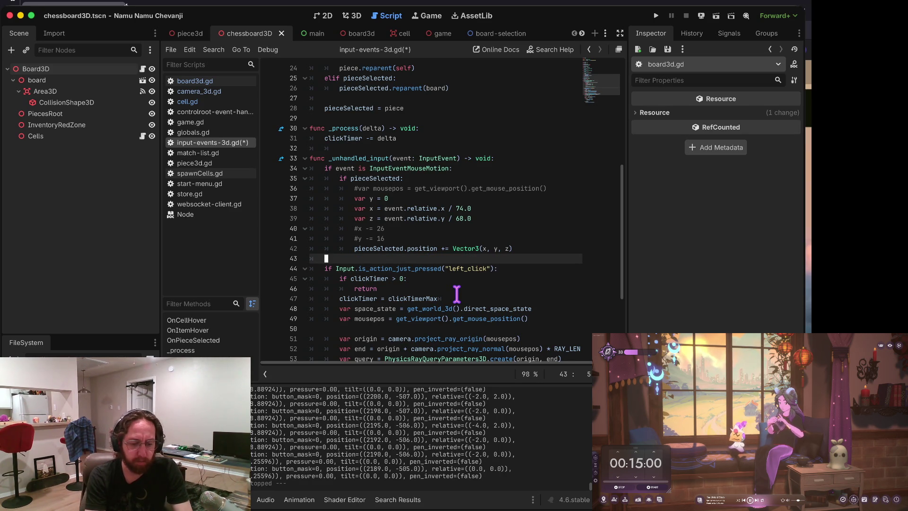
Step: Re-indent the return under the clickTimer check with a tab, add a blank line, and save
{"action": "key", "text": "Up"}
{"action": "key", "text": "Down"}
{"action": "key", "text": "Down"}
{"action": "key", "text": "Down"}
{"action": "key", "text": "BackSpace"}
{"action": "key", "text": "Up"}
{"action": "key", "text": "Up"}
{"action": "key", "text": "Up"}
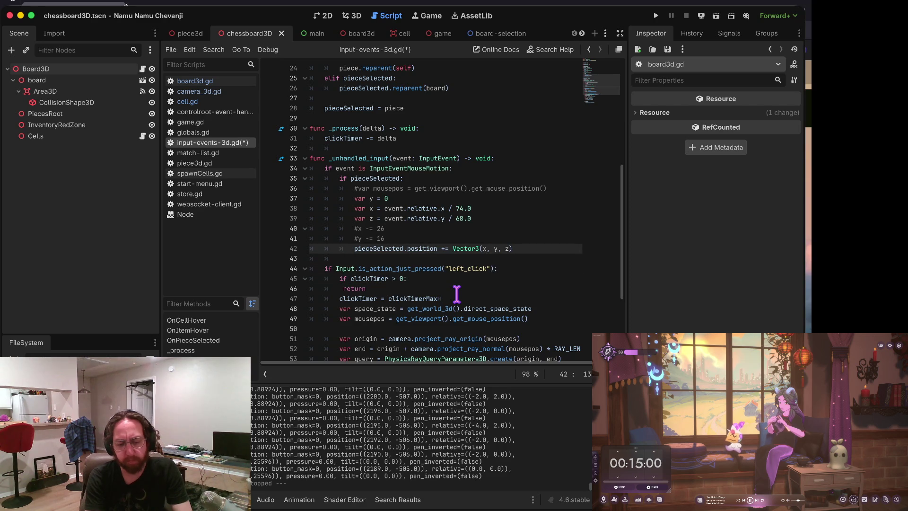
{"action": "key", "text": "Up"}
{"action": "key", "text": "Up"}
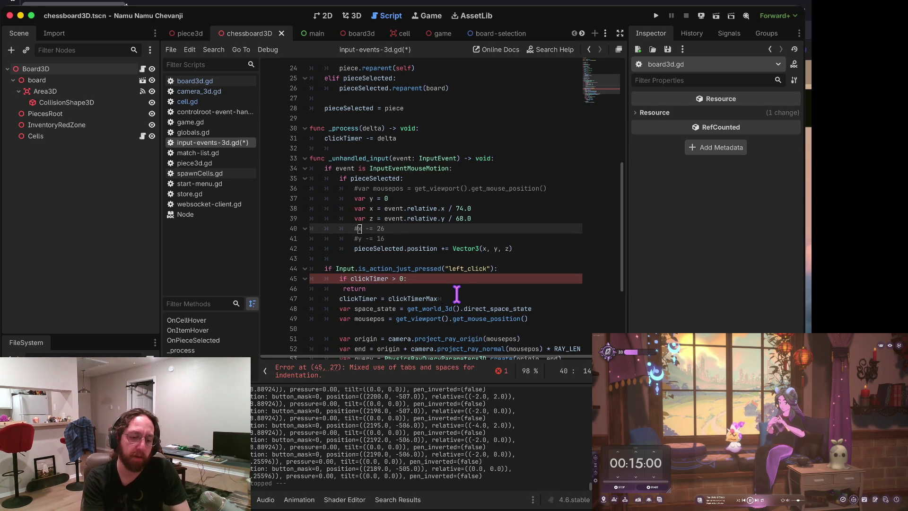
{"action": "key", "text": "Down"}
{"action": "key", "text": "Down"}
{"action": "key", "text": "Down"}
{"action": "key", "text": "Home"}
{"action": "key", "text": "BackSpace"}
{"action": "key", "text": "Tab"}
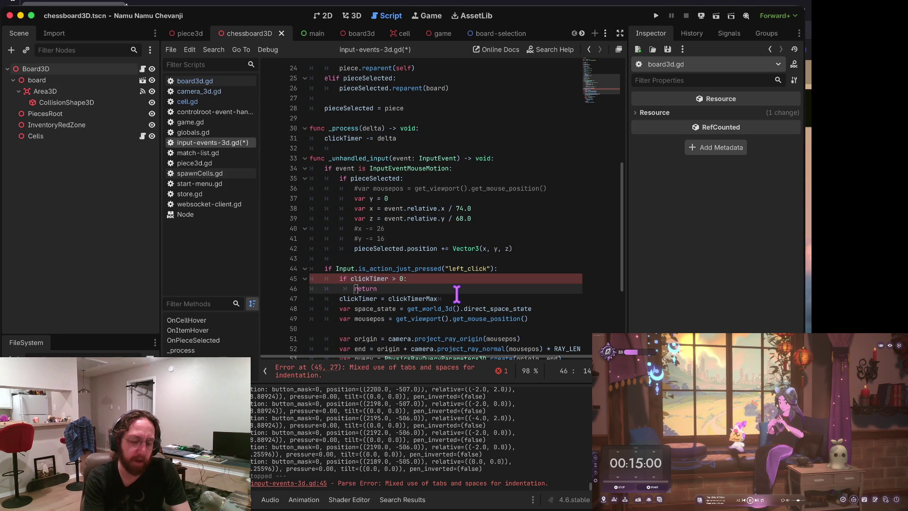
{"action": "key", "text": "Return"}
{"action": "key", "text": "ctrl+s"}
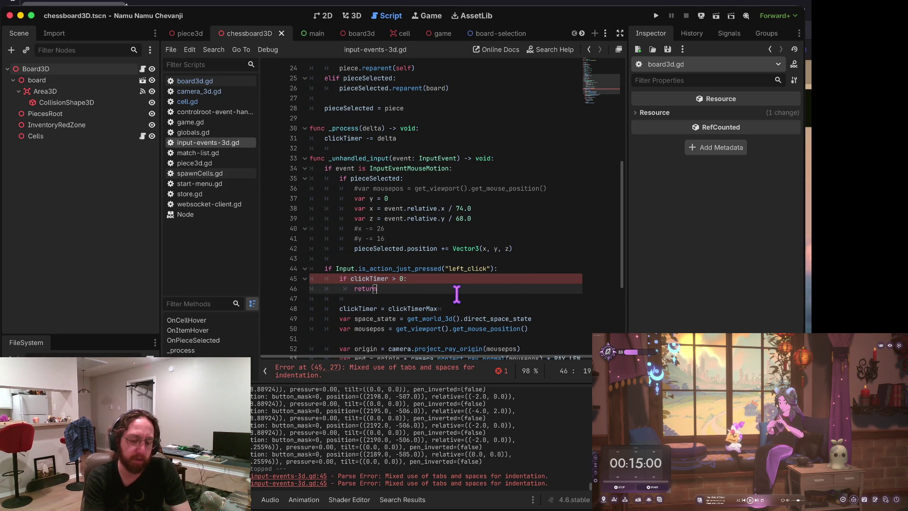
Step: Remove and restore the blank line below return, re-tabbing the return line, and save
{"action": "key", "text": "Up"}
{"action": "key", "text": "Up"}
{"action": "key", "text": "Down"}
{"action": "key", "text": "End"}
{"action": "key", "text": "Delete"}
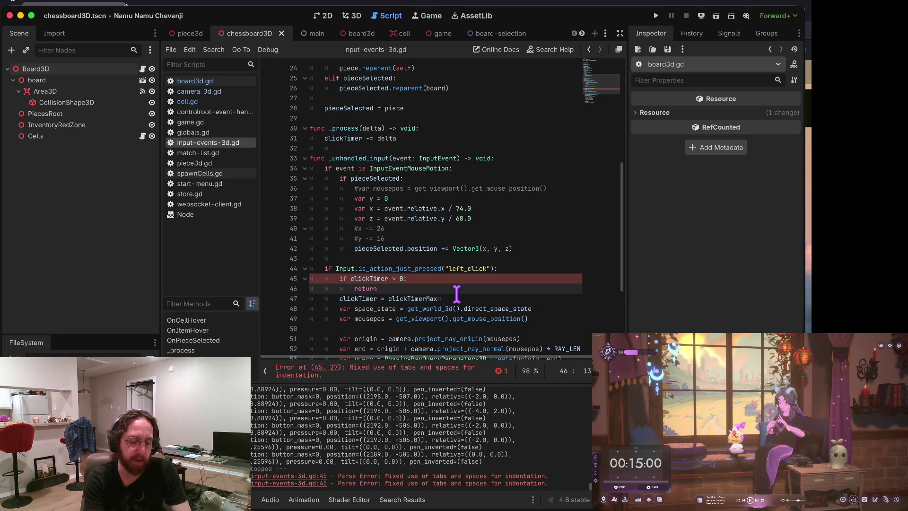
{"action": "key", "text": "Tab"}
{"action": "key", "text": "End"}
{"action": "key", "text": "Return"}
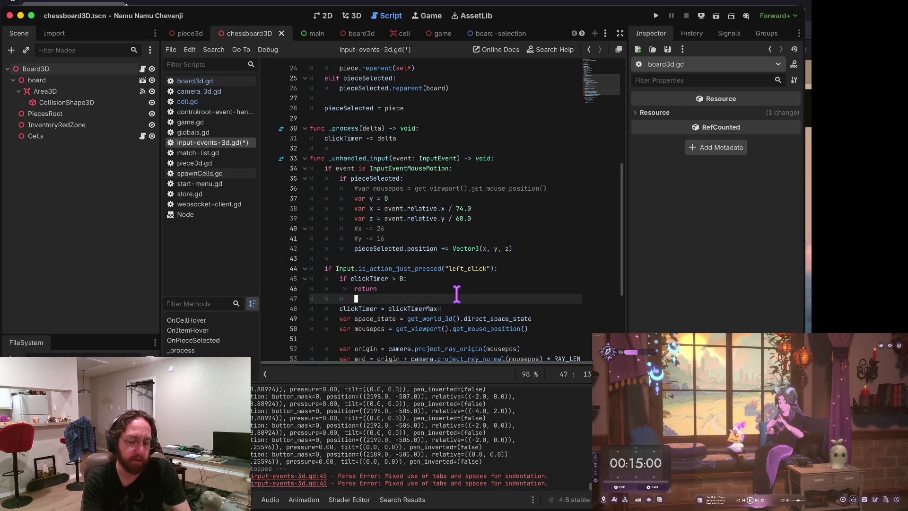
{"action": "key", "text": "Up"}
{"action": "key", "text": "ctrl+s"}
{"action": "key", "text": "Delete"}
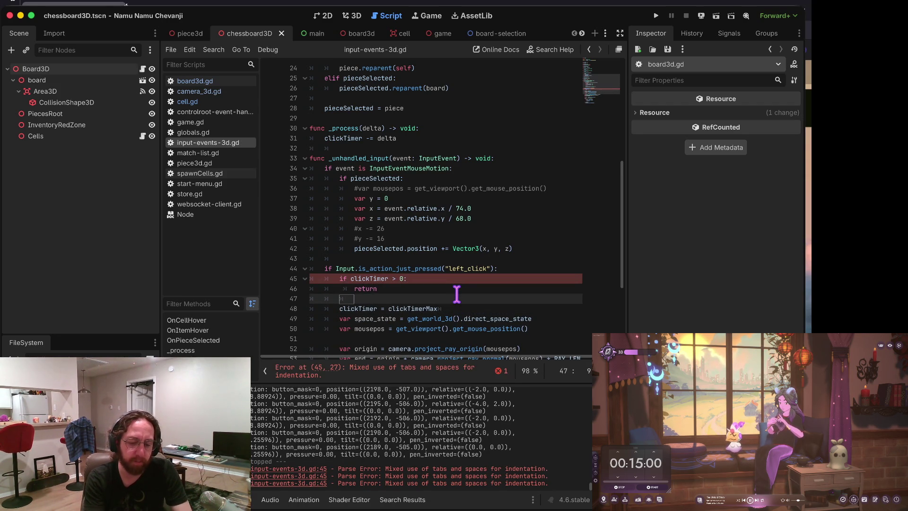
{"action": "key", "text": "Return"}
{"action": "key", "text": "ctrl+s"}
Step: Delete the stray indent before return under the clickTimer check
{"action": "key", "text": "Up"}
{"action": "key", "text": "Up"}
{"action": "key", "text": "End"}
{"action": "key", "text": "Left"}
{"action": "key", "text": "Left"}
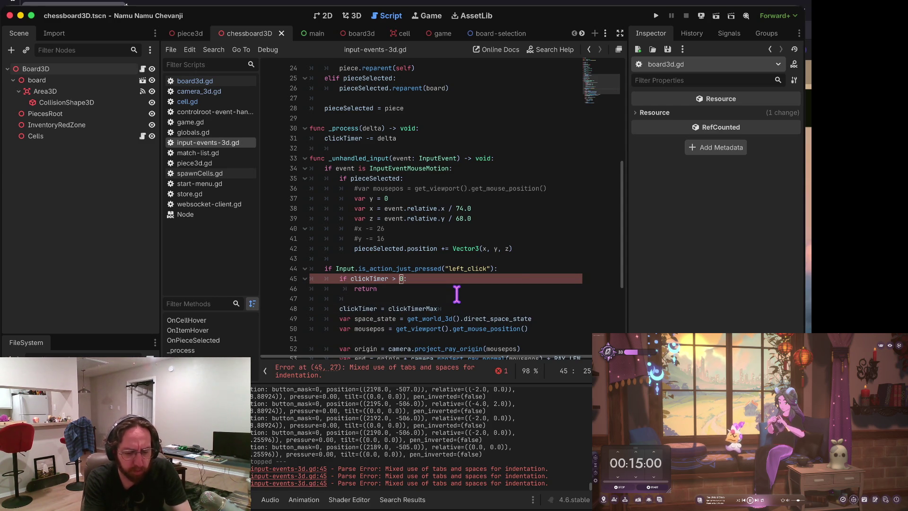
{"action": "key", "text": "Down"}
{"action": "key", "text": "Down"}
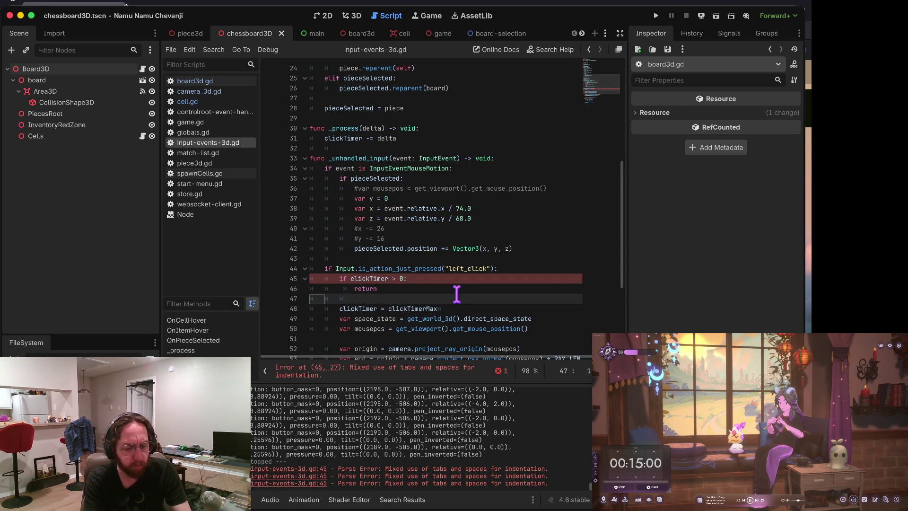
{"action": "key", "text": "Up"}
{"action": "key", "text": "End"}
{"action": "key", "text": "BackSpace"}
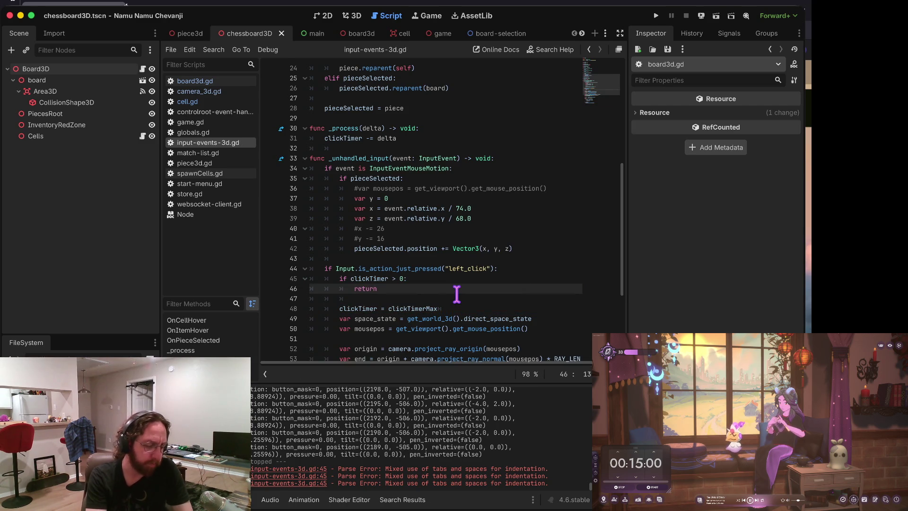
{"action": "key", "text": "Up"}
{"action": "key", "text": "Left"}
{"action": "key", "text": "Left"}
{"action": "key", "text": "Up"}
{"action": "key", "text": "Up"}
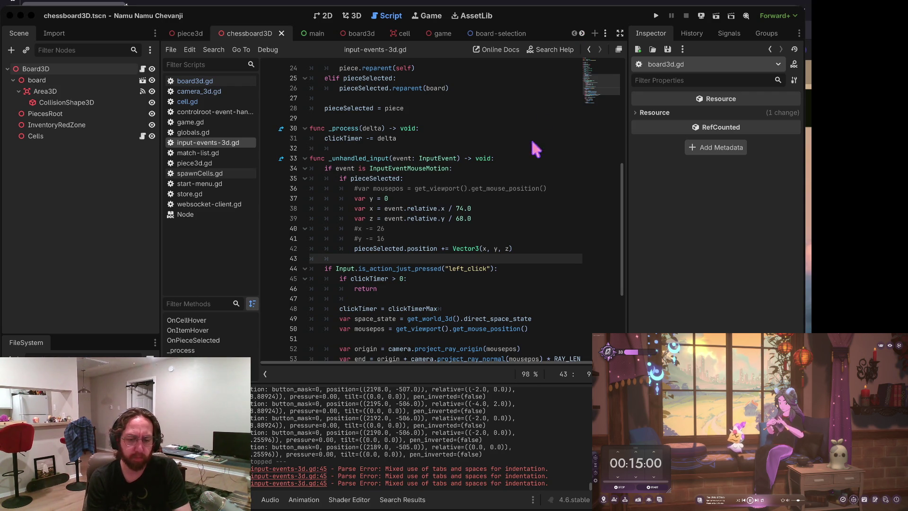
Step: Review the lines around the left_click check and launch the game to test the fix
{"action": "left_click", "coordinate": [571, 66]}
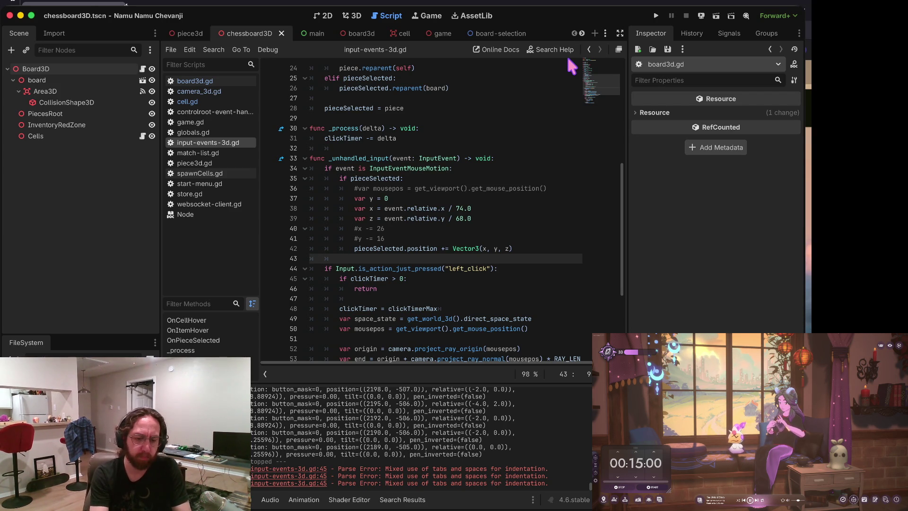
{"action": "key", "text": "Up"}
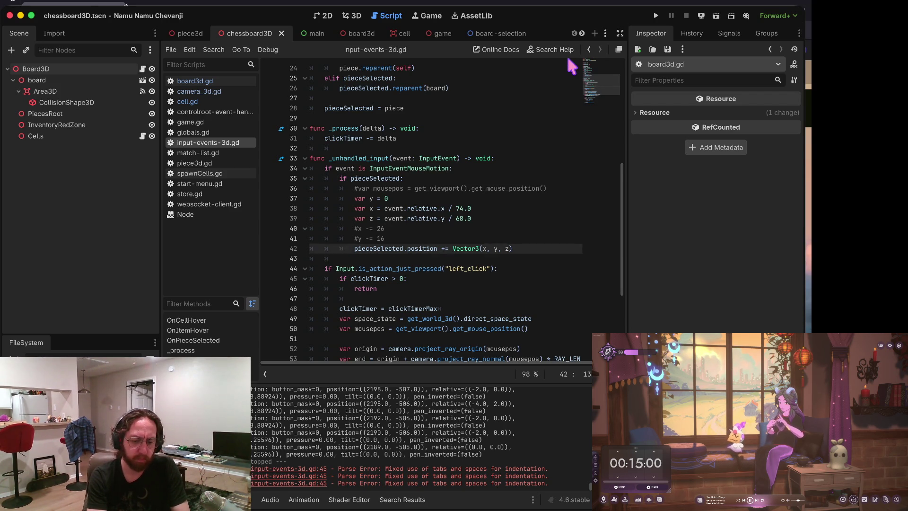
{"action": "key", "text": "Down"}
{"action": "key", "text": "Down"}
{"action": "key", "text": "Down"}
{"action": "key", "text": "Down"}
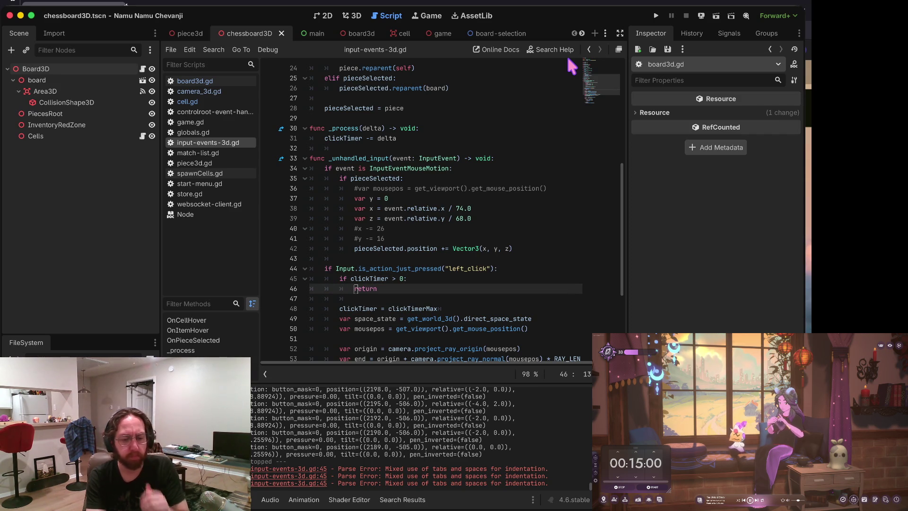
{"action": "key", "text": "Up"}
{"action": "key", "text": "Up"}
{"action": "key", "text": "Down"}
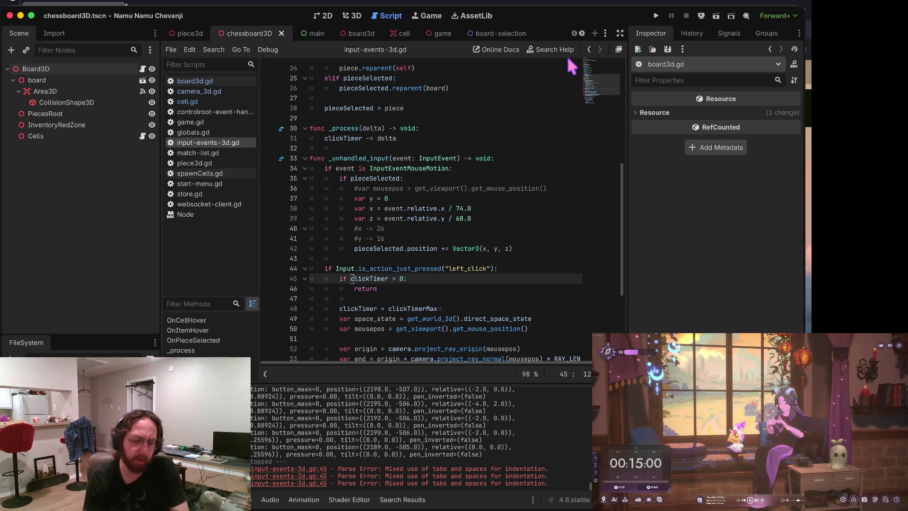
{"action": "key", "text": "super+b"}
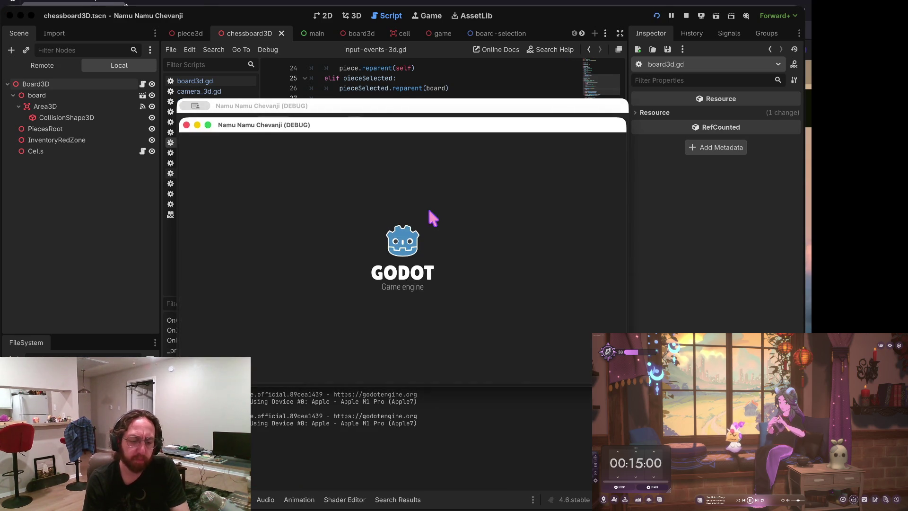
Step: Log in and open the middle chessboard, then search project files for 'mouse enerted'
{"action": "left_click", "coordinate": [395, 336]}
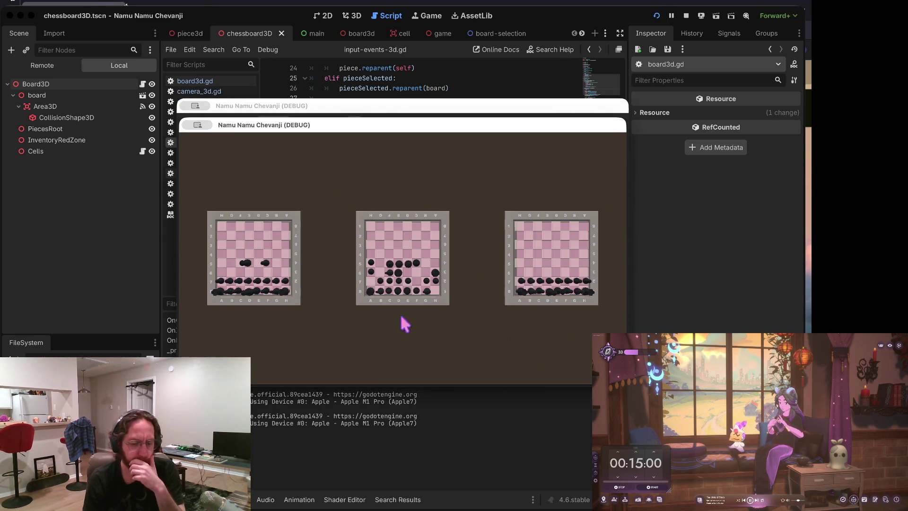
{"action": "left_click", "coordinate": [442, 242]}
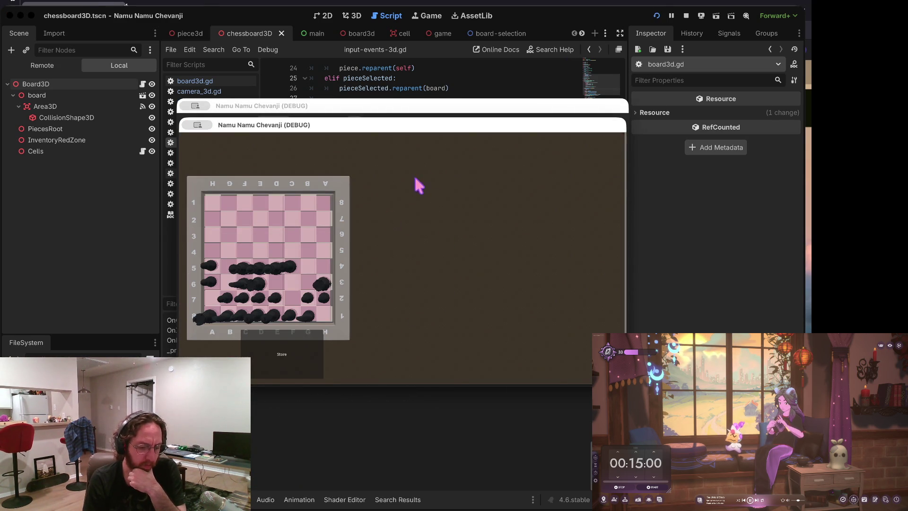
{"action": "left_click", "coordinate": [506, 92]}
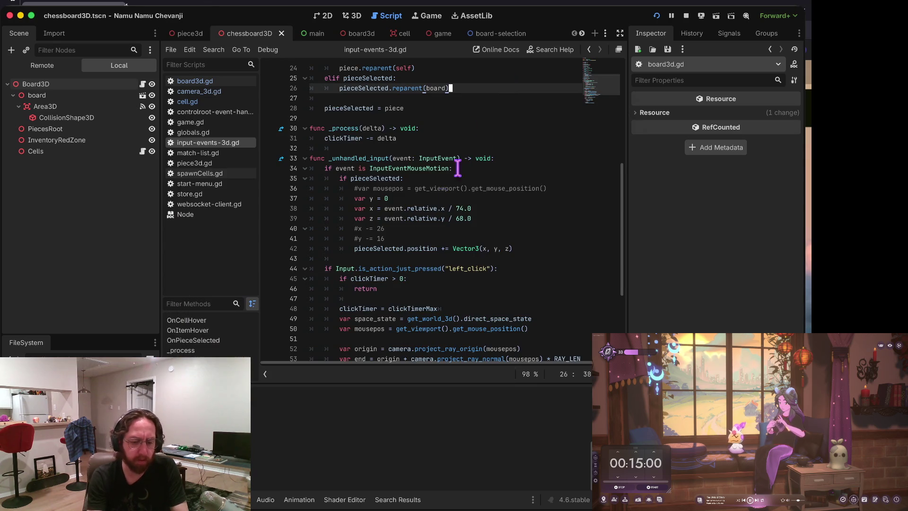
{"action": "key", "text": "super+shift+f"}
{"action": "type", "text": "mouse ener"}
{"action": "type", "text": "t"}
{"action": "type", "text": "ed"}
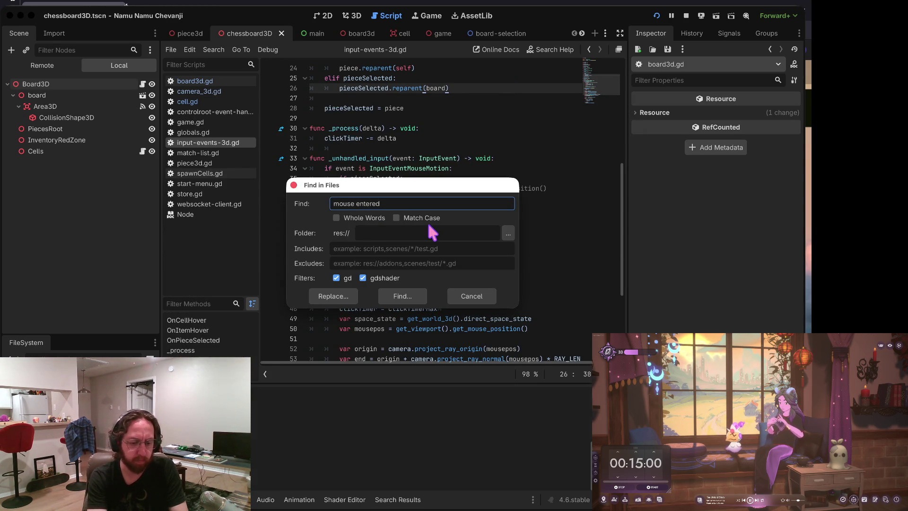
Step: Delete the 'on mouse entered' and 'on mouse exited' prints in cell.gd and relaunch the game
{"action": "key", "text": "Return"}
{"action": "left_click", "coordinate": [289, 313]}
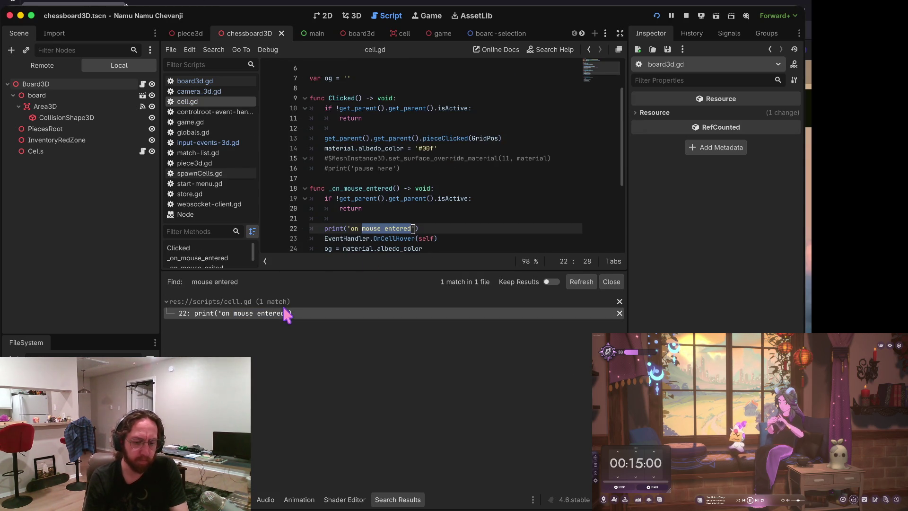
{"action": "key", "text": "ctrl+shift+k"}
{"action": "key", "text": "ctrl+s"}
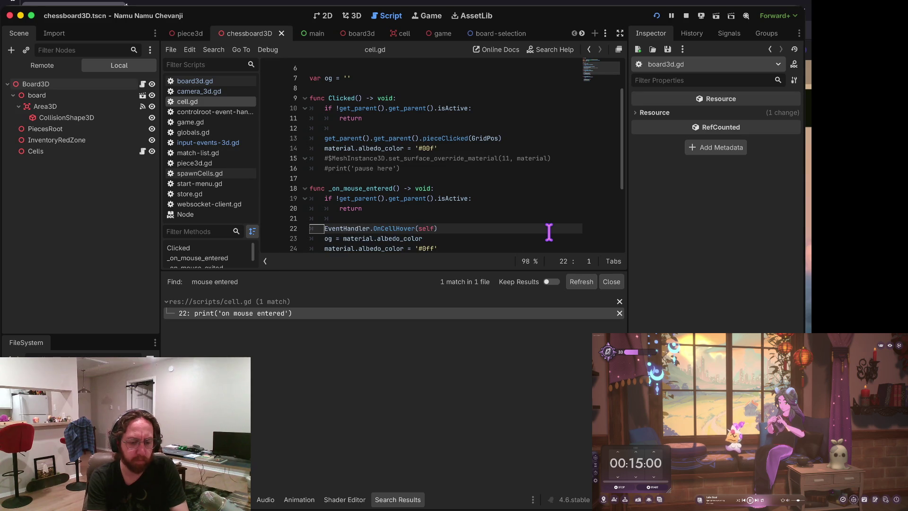
{"action": "scroll", "coordinate": [548, 232], "scroll_direction": "down", "scroll_amount": 3}
{"action": "left_click", "coordinate": [548, 232]}
{"action": "key", "text": "ctrl+shift+k"}
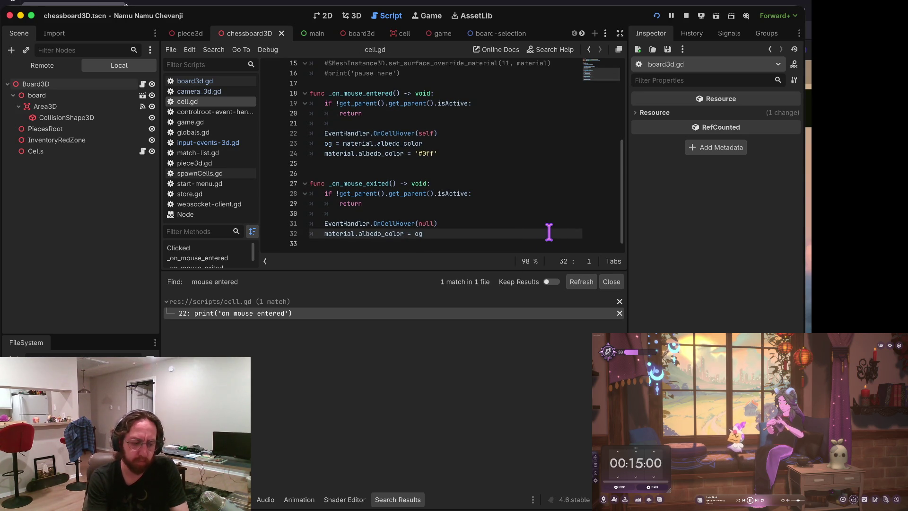
{"action": "key", "text": "F5"}
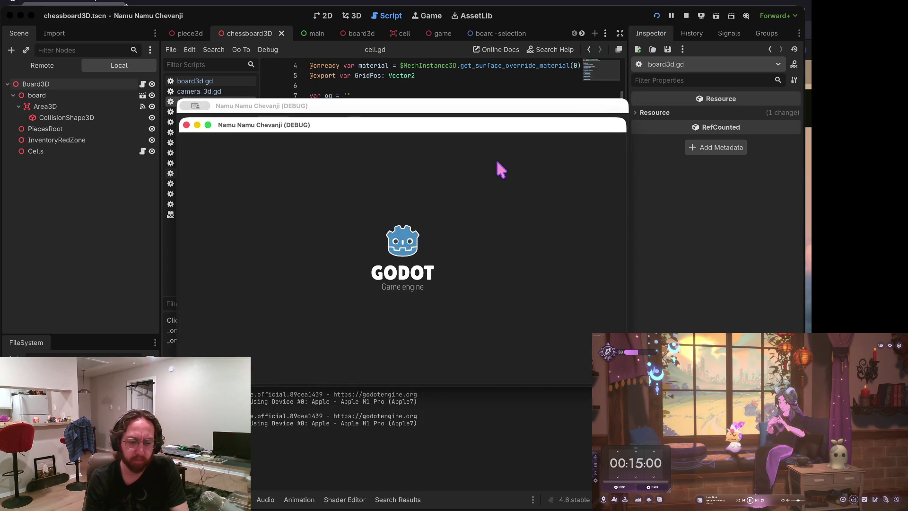
Step: Log in, visit the Store and back, drag the black piece from A5 to A4, then return to the editor
{"action": "left_click", "coordinate": [421, 259]}
{"action": "type", "text": "b"}
{"action": "left_click", "coordinate": [403, 351]}
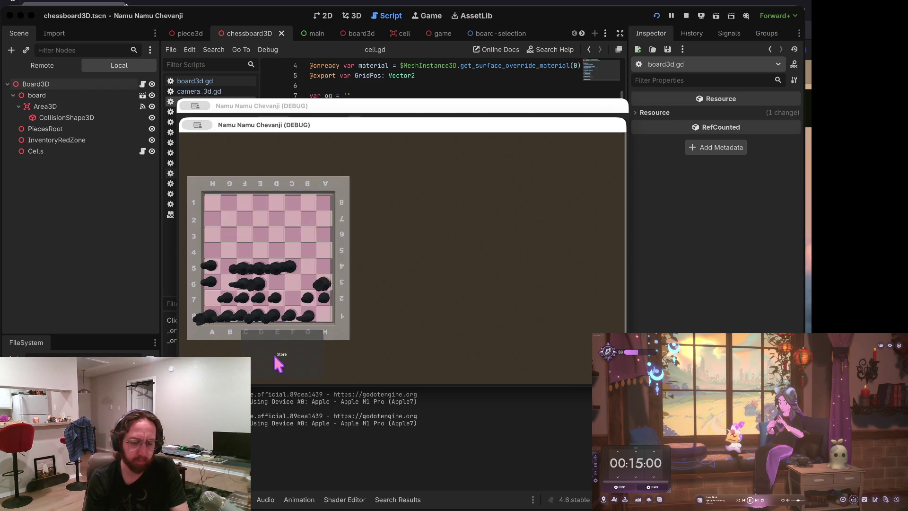
{"action": "left_click", "coordinate": [271, 353]}
{"action": "left_click", "coordinate": [563, 362]}
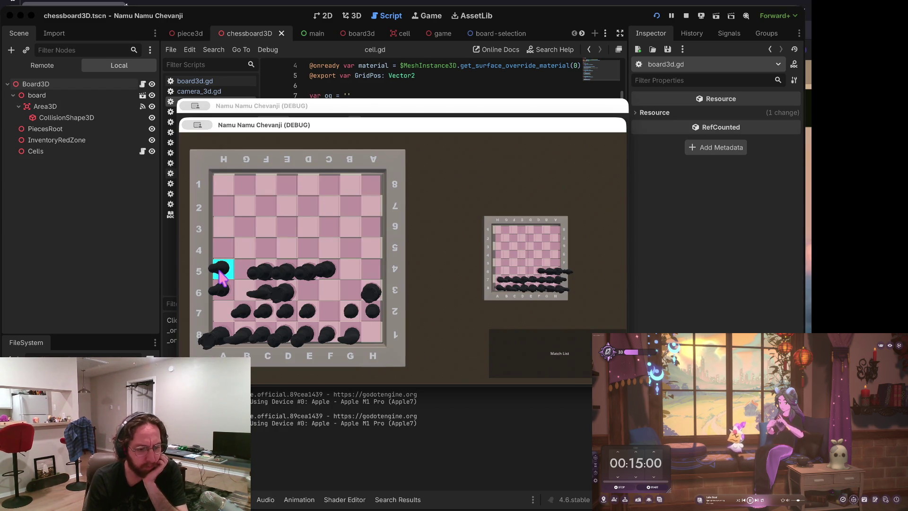
{"action": "left_click_drag", "start_coordinate": [219, 278], "coordinate": [223, 255]}
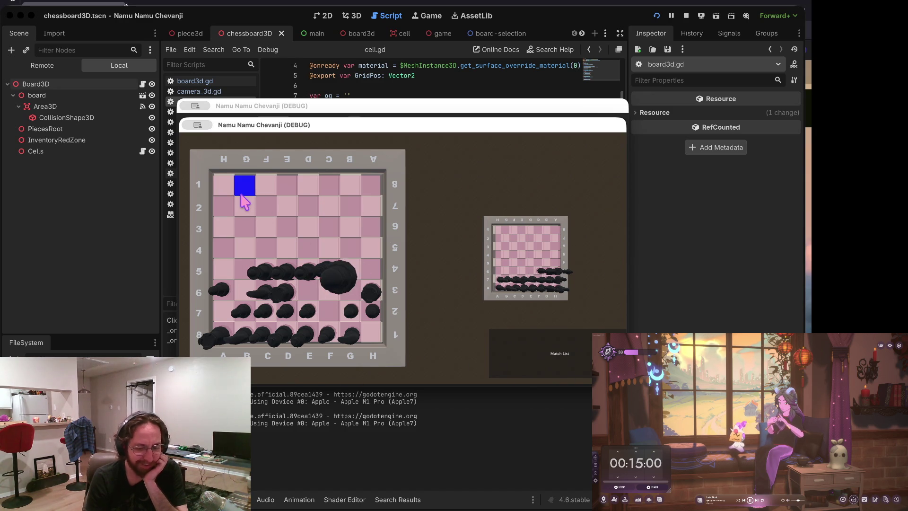
{"action": "left_click", "coordinate": [573, 88]}
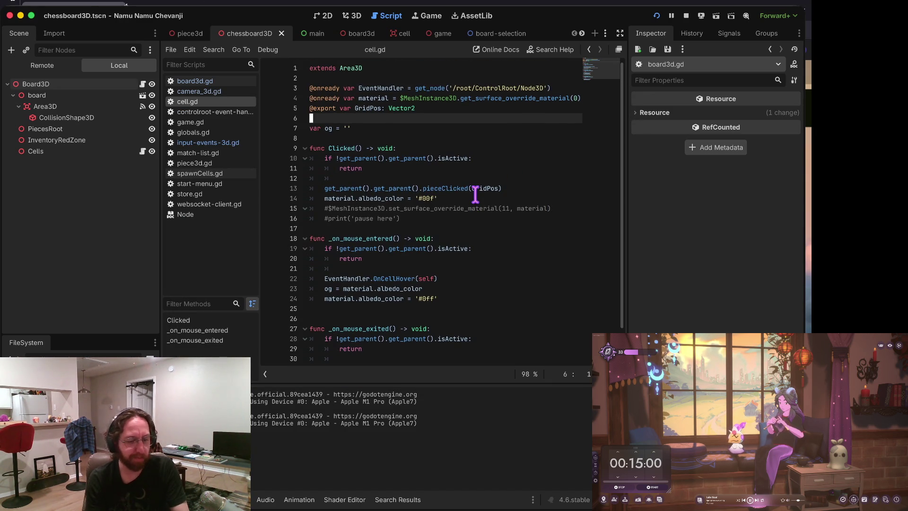
Step: Add a print() call on line 47 of input-events-3d.gd, below the clickTimer early return
{"action": "left_click", "coordinate": [220, 143]}
{"action": "scroll", "coordinate": [531, 325], "scroll_direction": "down", "scroll_amount": 2}
{"action": "scroll", "coordinate": [479, 233], "scroll_direction": "down", "scroll_amount": 3}
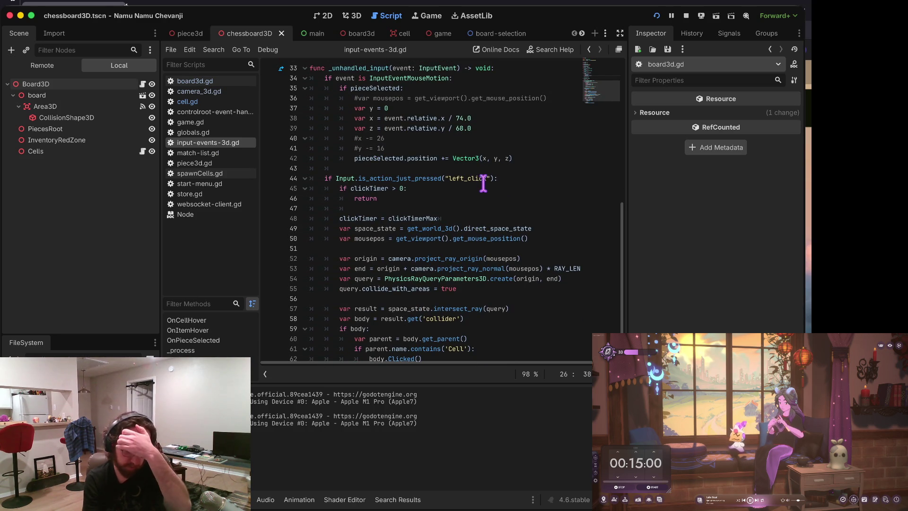
{"action": "scroll", "coordinate": [480, 179], "scroll_direction": "up", "scroll_amount": 1}
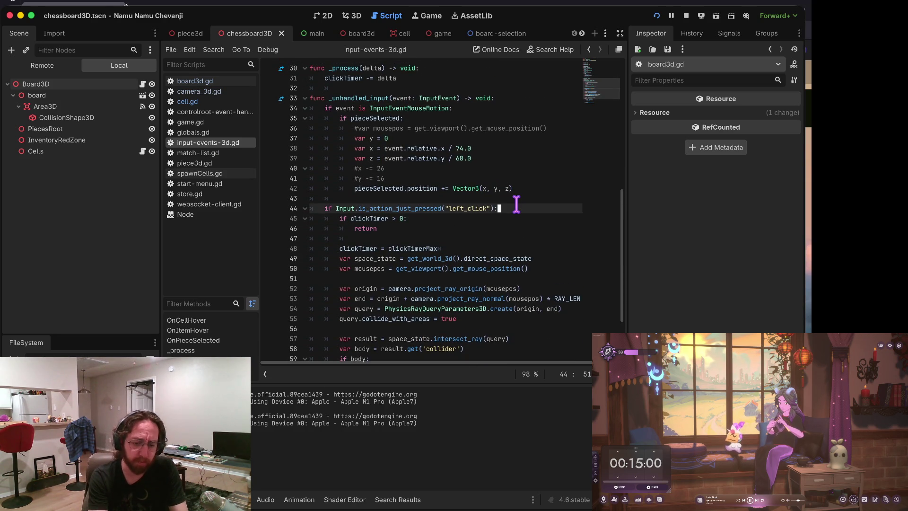
{"action": "left_click", "coordinate": [516, 205]}
{"action": "key", "text": "Return"}
{"action": "key", "text": "ctrl+shift+k"}
{"action": "key", "text": "Down"}
{"action": "key", "text": "Down"}
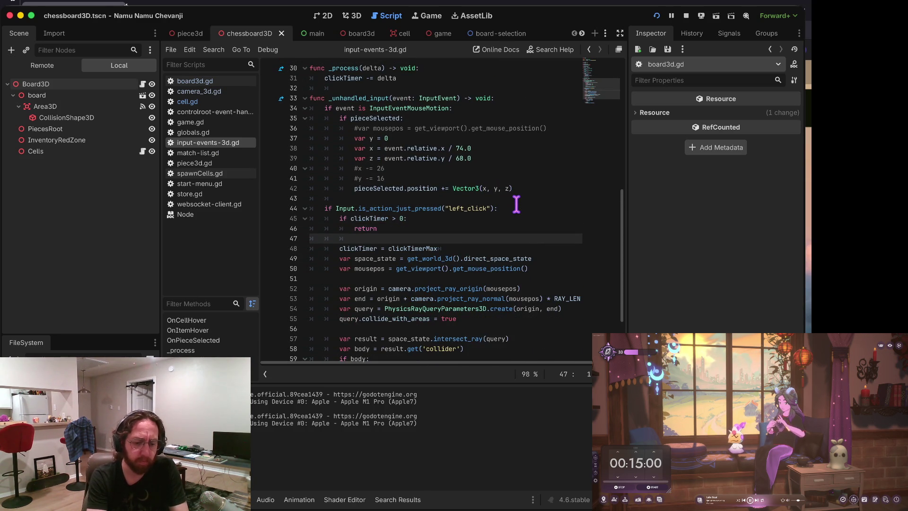
{"action": "type", "text": "print(\"hi\")"}
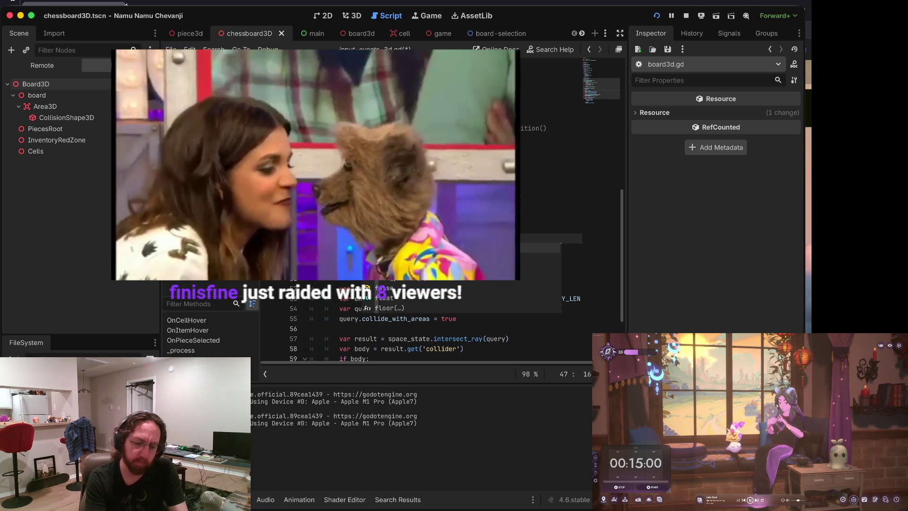
{"action": "key", "text": "BackSpace"}
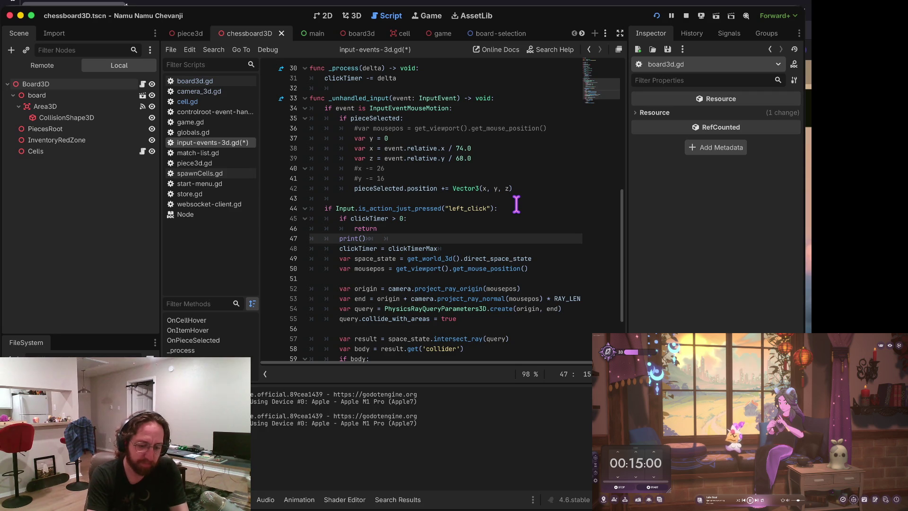
Step: Strip the trailing whitespace on line 47 and delete print()'s closing parenthesis
{"action": "key", "text": "End"}
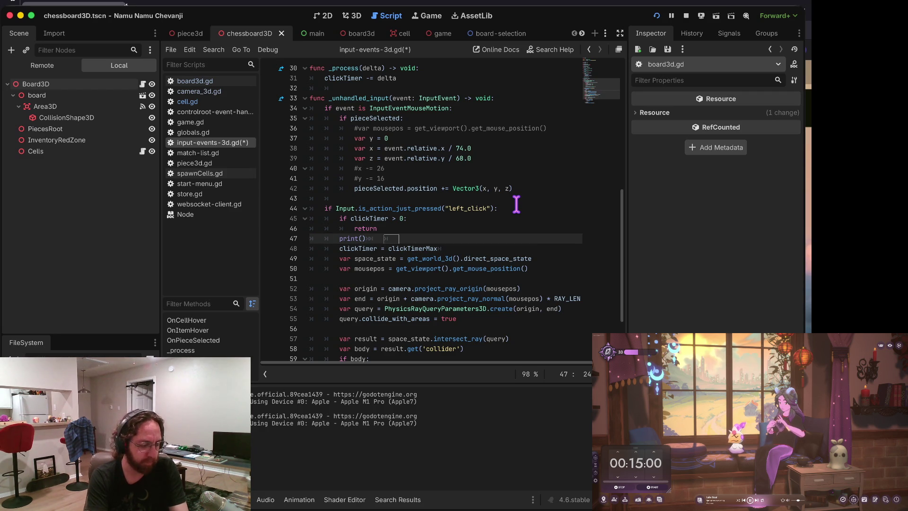
{"action": "key", "text": "BackSpace"}
{"action": "key", "text": "BackSpace"}
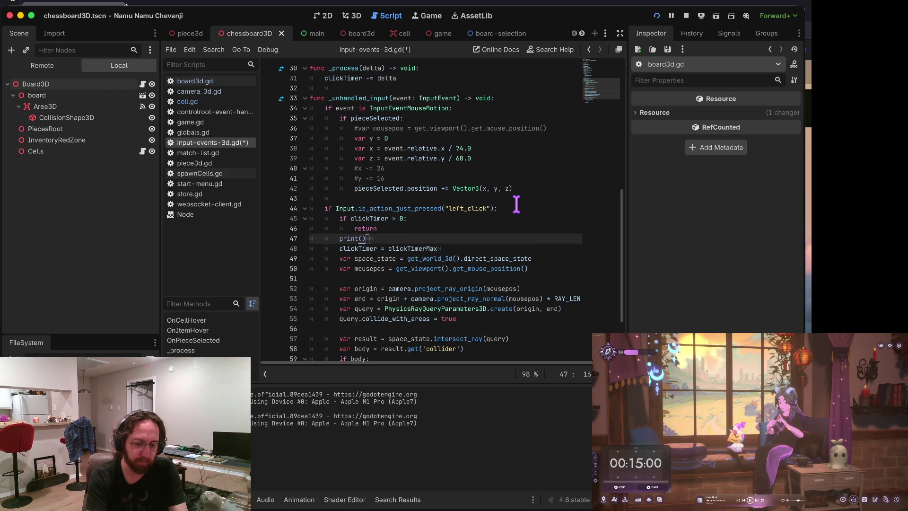
{"action": "key", "text": "Down"}
{"action": "key", "text": "Up"}
{"action": "key", "text": "End"}
{"action": "key", "text": "BackSpace"}
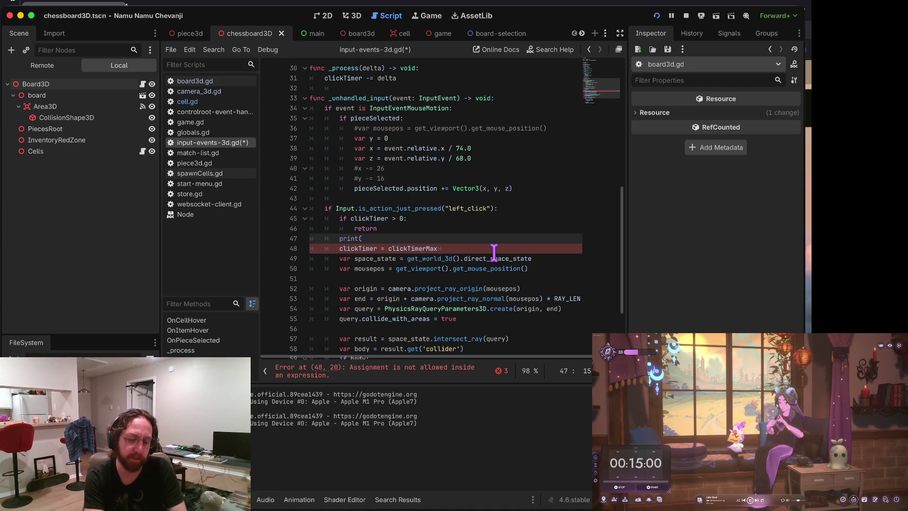
{"action": "key", "text": "Left"}
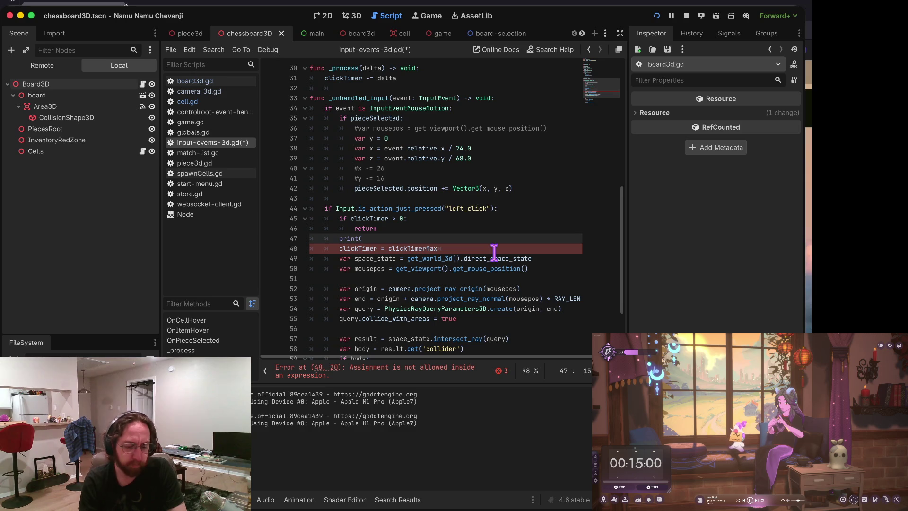
{"action": "key", "text": "Left"}
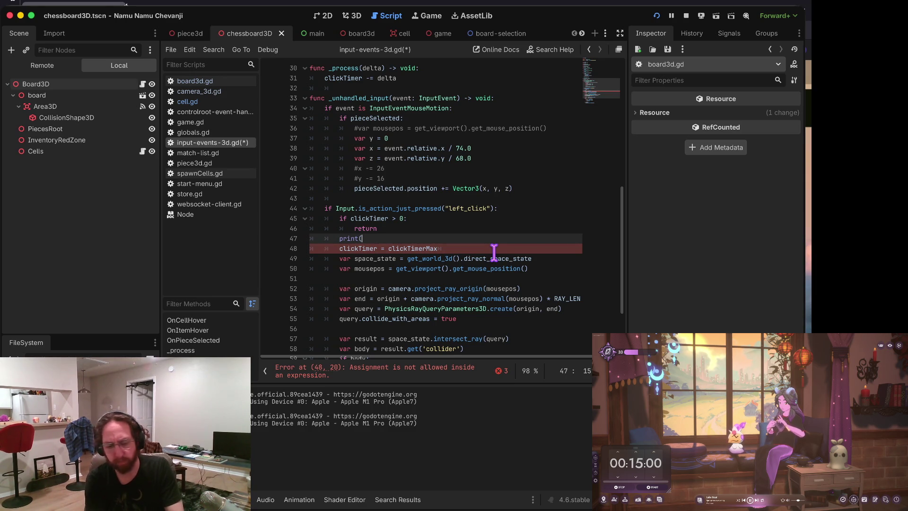
{"action": "key", "text": "Left"}
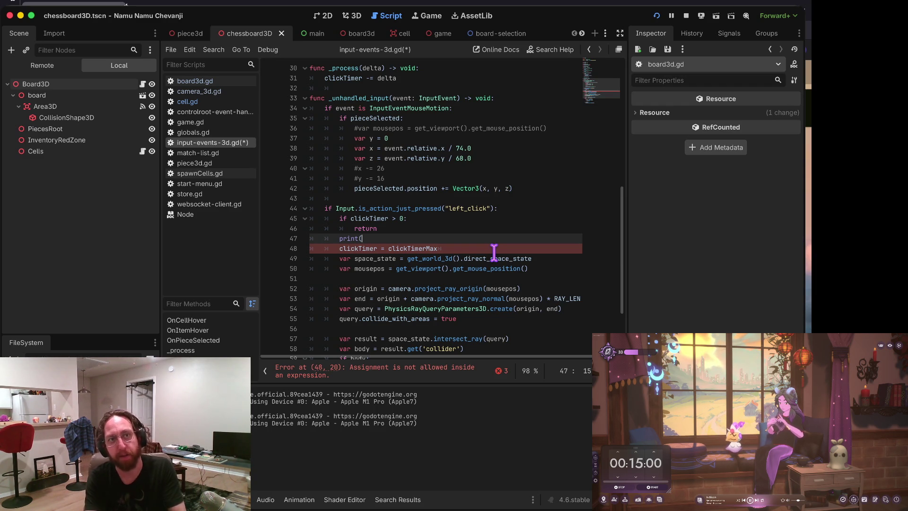
{"action": "key", "text": "Left"}
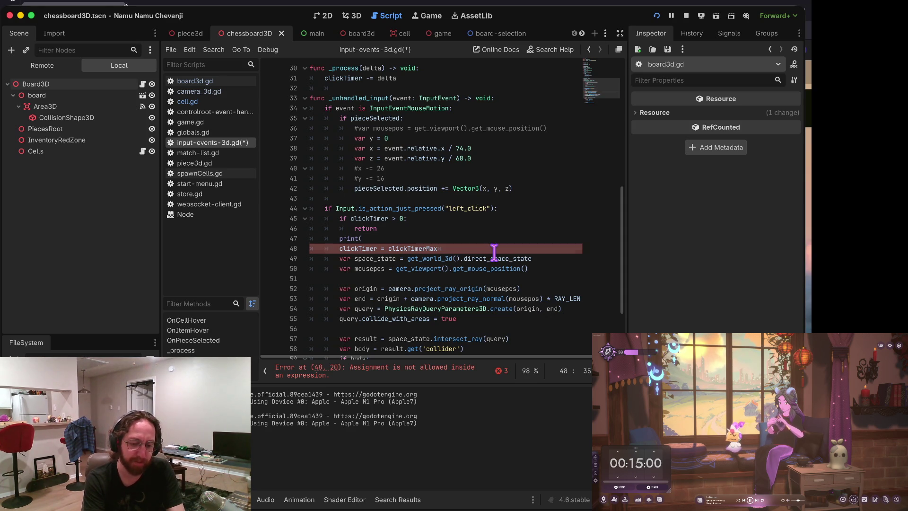
{"action": "key", "text": "BackSpace"}
{"action": "type", "text": "("}
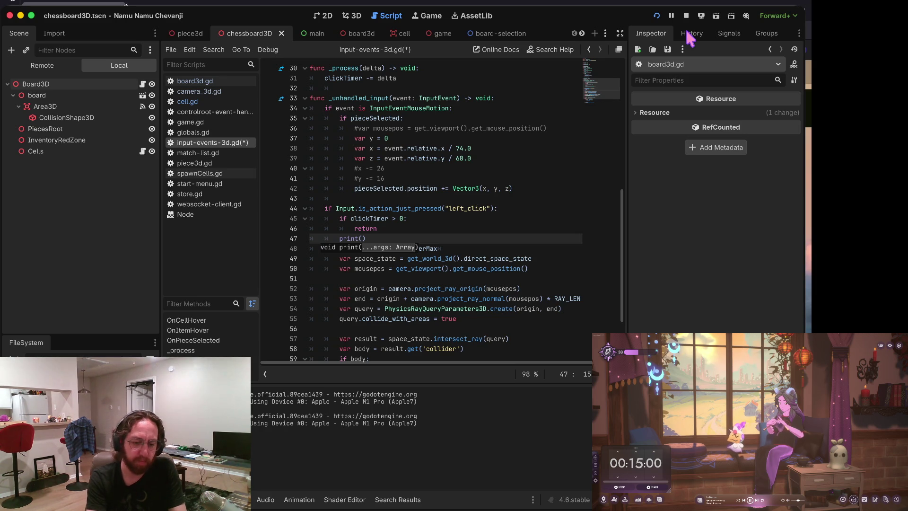
Step: Make line 47 print('left click') and save input-events-3d.gd
{"action": "key", "text": "Escape"}
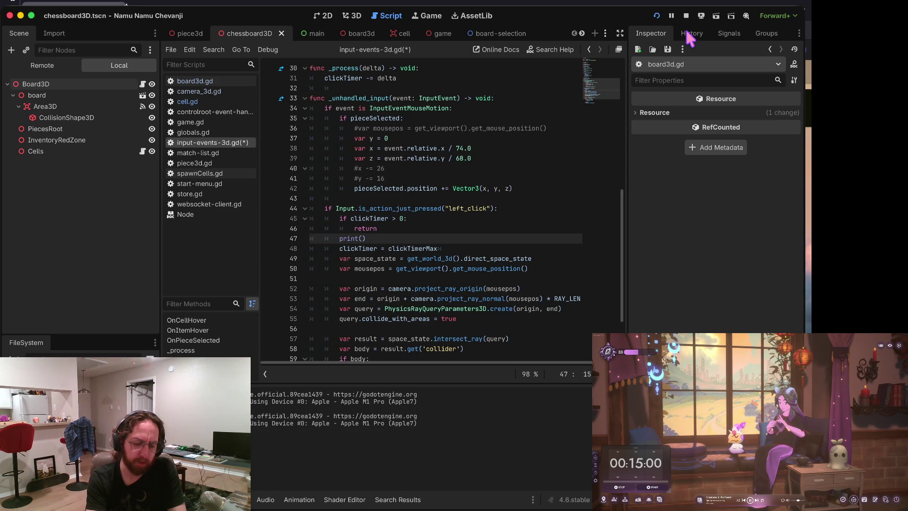
{"action": "type", "text": "'left click'"}
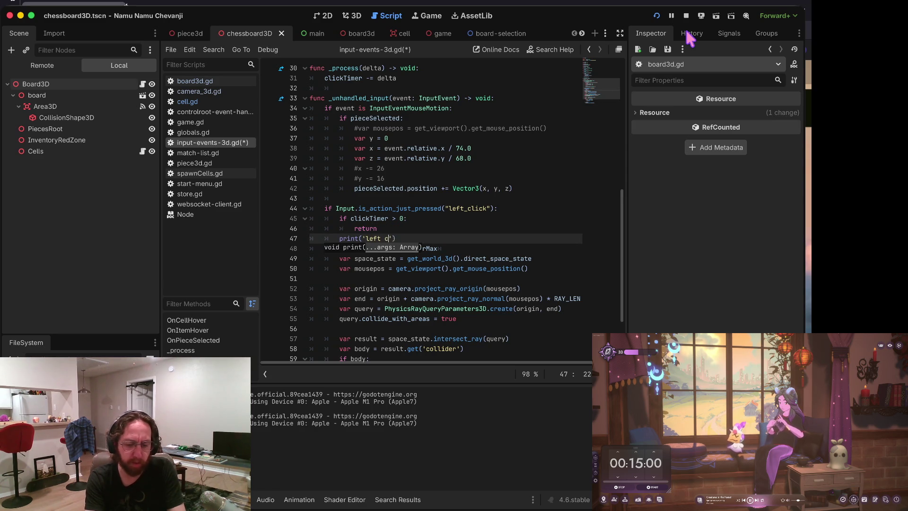
{"action": "key", "text": "Home"}
{"action": "key", "text": "ctrl+s"}
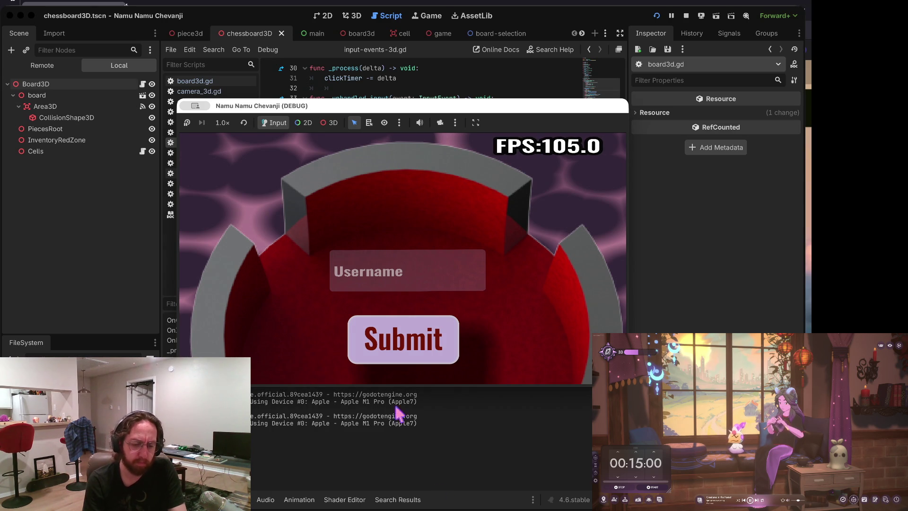
Step: Log in, open a chessboard, carry the A5 black piece to the top-left cell, then stop the game
{"action": "left_click", "coordinate": [385, 270]}
{"action": "left_click", "coordinate": [392, 339]}
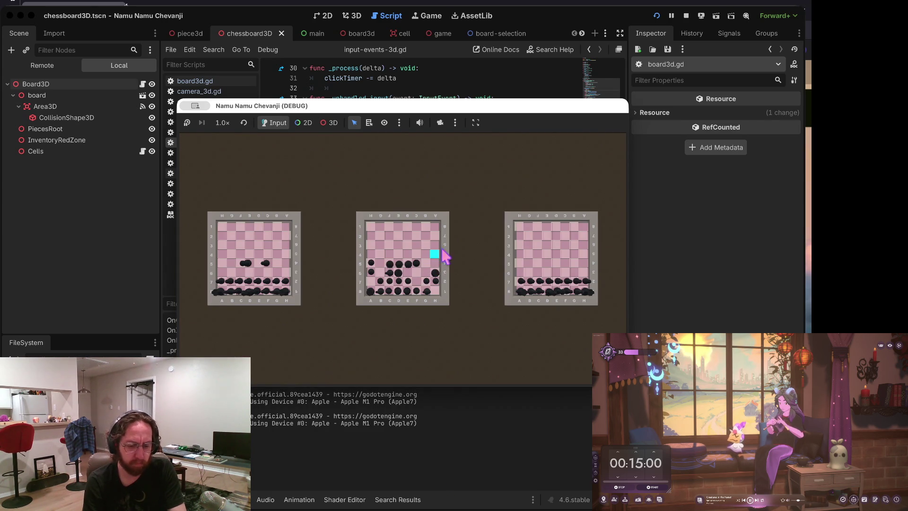
{"action": "left_click", "coordinate": [437, 255]}
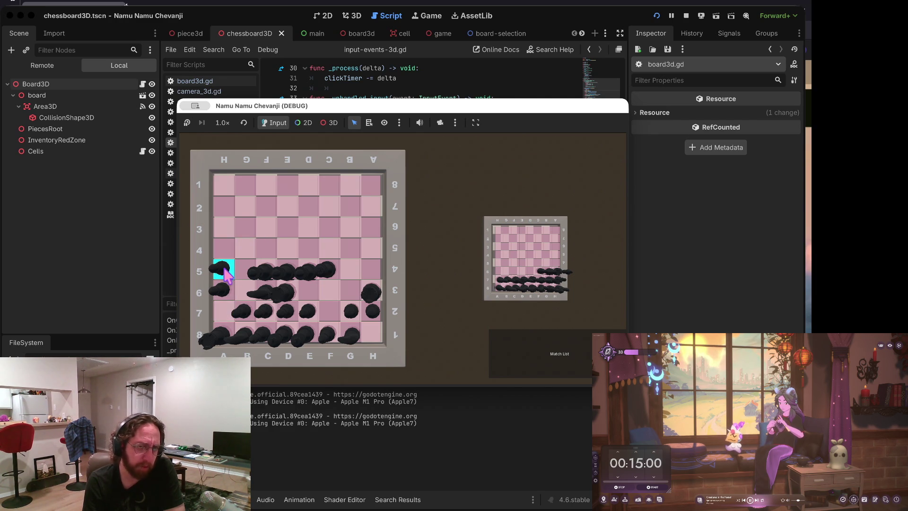
{"action": "mouse_move", "coordinate": [225, 269]}
{"action": "left_mouse_down"}
{"action": "mouse_move", "coordinate": [244, 227]}
{"action": "mouse_move", "coordinate": [308, 214]}
{"action": "mouse_move", "coordinate": [241, 215]}
{"action": "mouse_move", "coordinate": [225, 231]}
{"action": "mouse_move", "coordinate": [229, 262]}
{"action": "mouse_move", "coordinate": [321, 232]}
{"action": "left_mouse_up"}
{"action": "mouse_move", "coordinate": [342, 227]}
{"action": "left_mouse_down"}
{"action": "mouse_move", "coordinate": [283, 234]}
{"action": "mouse_move", "coordinate": [350, 208]}
{"action": "mouse_move", "coordinate": [312, 227]}
{"action": "mouse_move", "coordinate": [369, 231]}
{"action": "mouse_move", "coordinate": [375, 241]}
{"action": "mouse_move", "coordinate": [350, 245]}
{"action": "mouse_move", "coordinate": [354, 229]}
{"action": "mouse_move", "coordinate": [417, 204]}
{"action": "mouse_move", "coordinate": [457, 219]}
{"action": "mouse_move", "coordinate": [343, 226]}
{"action": "mouse_move", "coordinate": [286, 223]}
{"action": "mouse_move", "coordinate": [267, 210]}
{"action": "mouse_move", "coordinate": [330, 192]}
{"action": "mouse_move", "coordinate": [270, 229]}
{"action": "mouse_move", "coordinate": [310, 205]}
{"action": "mouse_move", "coordinate": [304, 235]}
{"action": "mouse_move", "coordinate": [320, 221]}
{"action": "mouse_move", "coordinate": [243, 227]}
{"action": "mouse_move", "coordinate": [229, 199]}
{"action": "mouse_move", "coordinate": [228, 272]}
{"action": "mouse_move", "coordinate": [229, 231]}
{"action": "mouse_move", "coordinate": [231, 251]}
{"action": "left_mouse_up"}
{"action": "mouse_move", "coordinate": [292, 176]}
{"action": "left_mouse_down"}
{"action": "mouse_move", "coordinate": [264, 185]}
{"action": "mouse_move", "coordinate": [246, 248]}
{"action": "mouse_move", "coordinate": [247, 163]}
{"action": "mouse_move", "coordinate": [230, 186]}
{"action": "mouse_move", "coordinate": [223, 180]}
{"action": "mouse_move", "coordinate": [245, 249]}
{"action": "mouse_move", "coordinate": [227, 194]}
{"action": "mouse_move", "coordinate": [227, 203]}
{"action": "mouse_move", "coordinate": [329, 191]}
{"action": "left_mouse_up"}
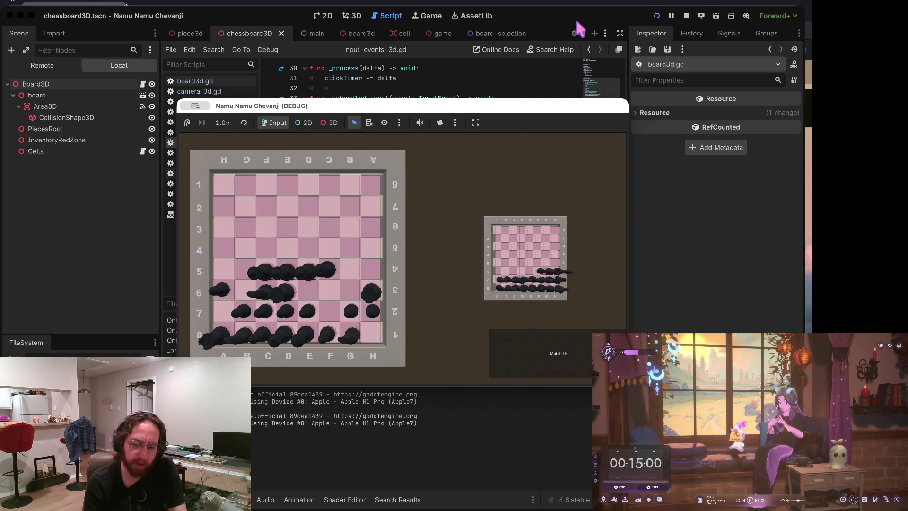
{"action": "left_click", "coordinate": [686, 17]}
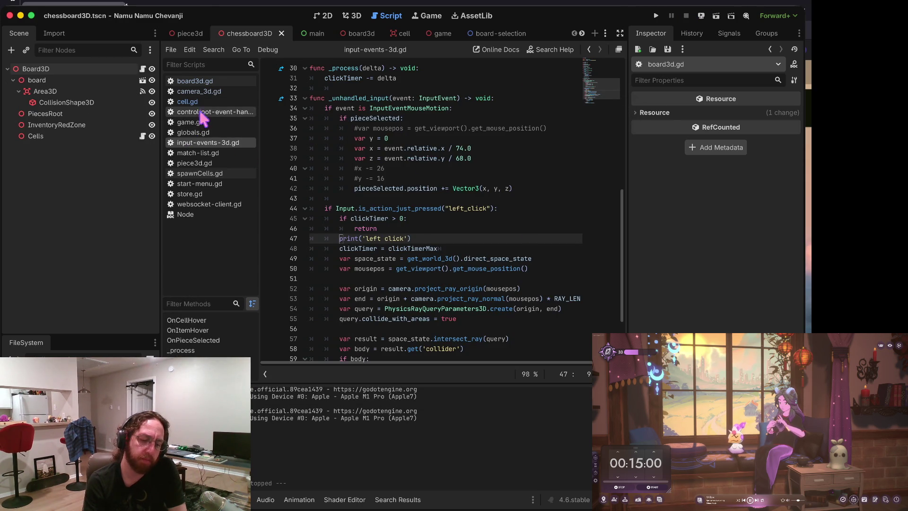
{"action": "left_click", "coordinate": [196, 133]}
{"action": "left_click", "coordinate": [201, 143]}
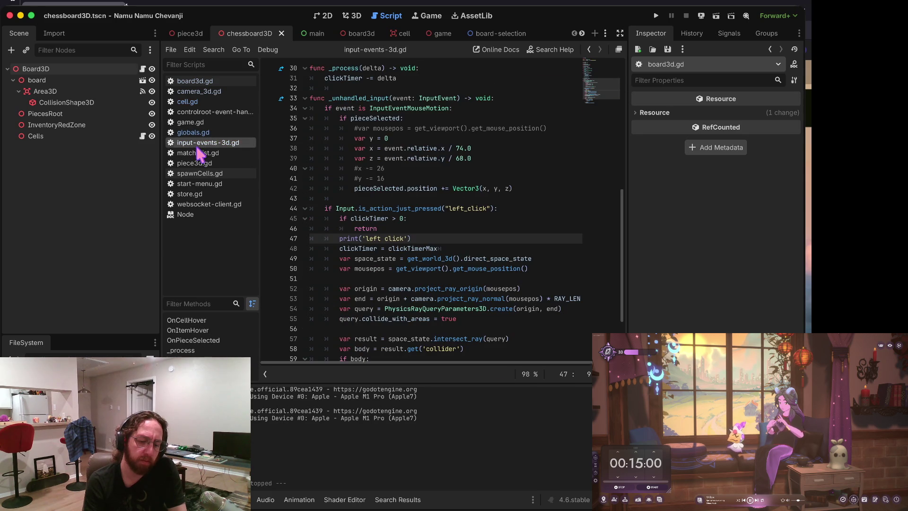
{"action": "scroll", "coordinate": [399, 159], "scroll_direction": "up", "scroll_amount": 6}
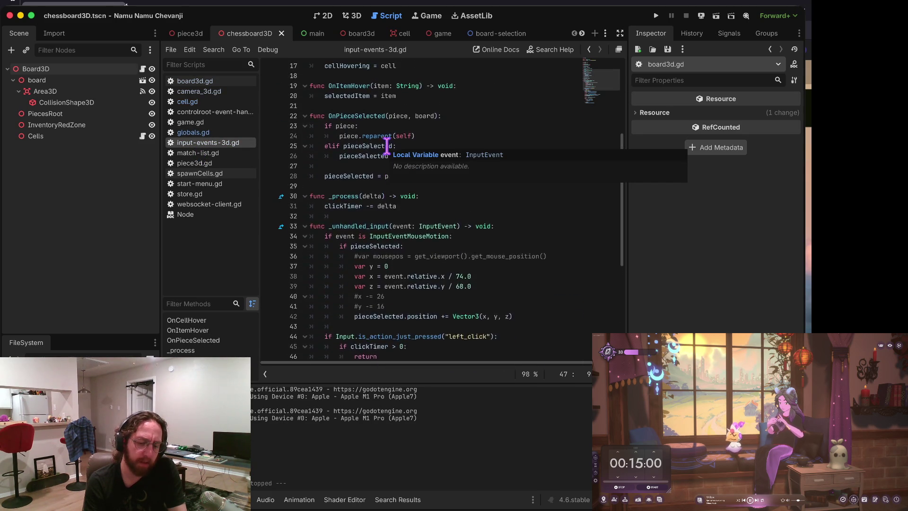
{"action": "scroll", "coordinate": [354, 239], "scroll_direction": "up", "scroll_amount": 3}
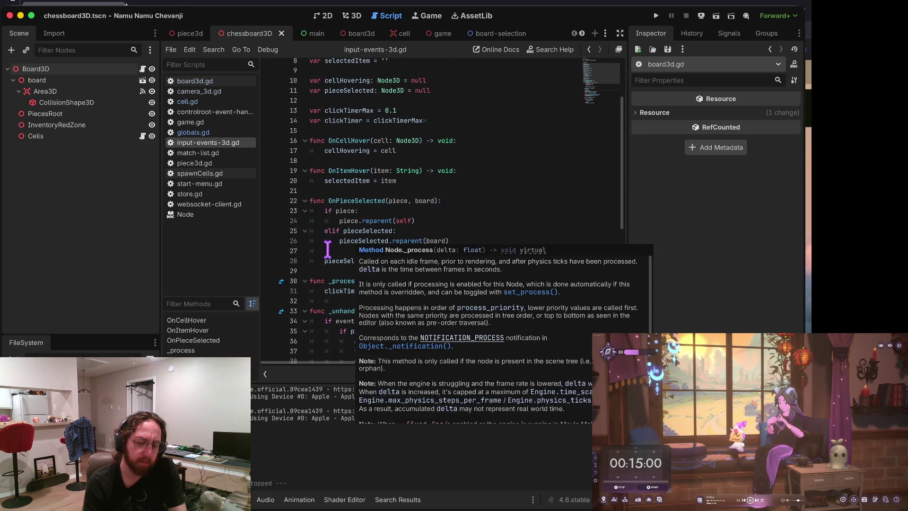
{"action": "left_click", "coordinate": [352, 233]}
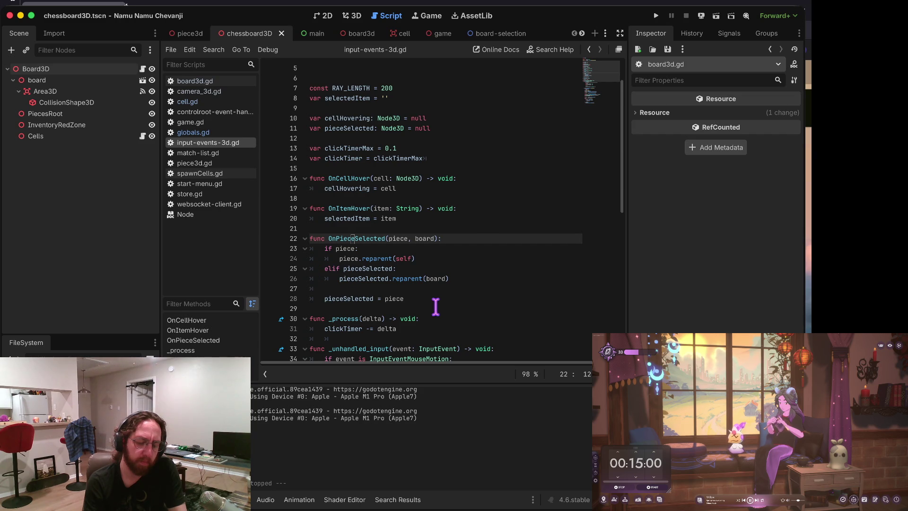
{"action": "left_click", "coordinate": [352, 299]}
{"action": "left_click", "coordinate": [349, 298]}
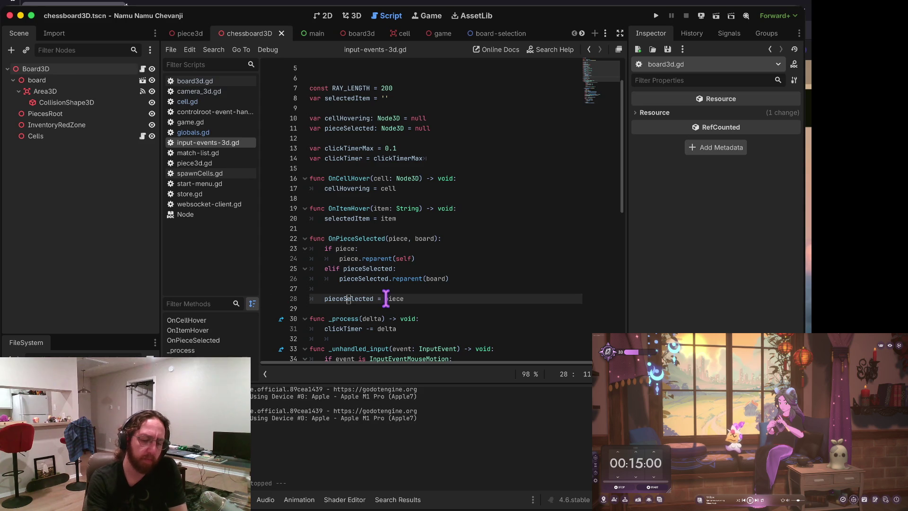
Step: Add an 'if !piece: print('no piece')' check above the pieceSelected assignment
{"action": "key", "text": "ctrl+shift+Return"}
{"action": "type", "text": "if piece:"}
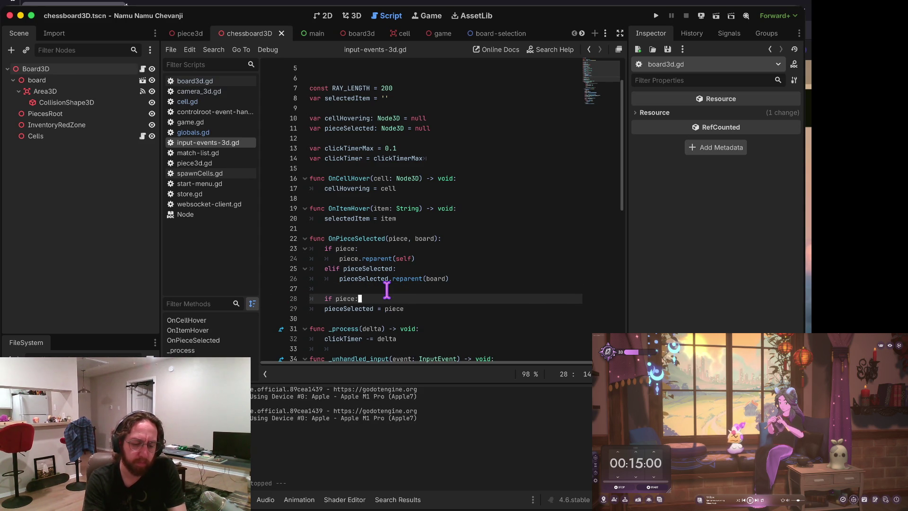
{"action": "key", "text": "Return"}
{"action": "type", "text": "print('no piece')"}
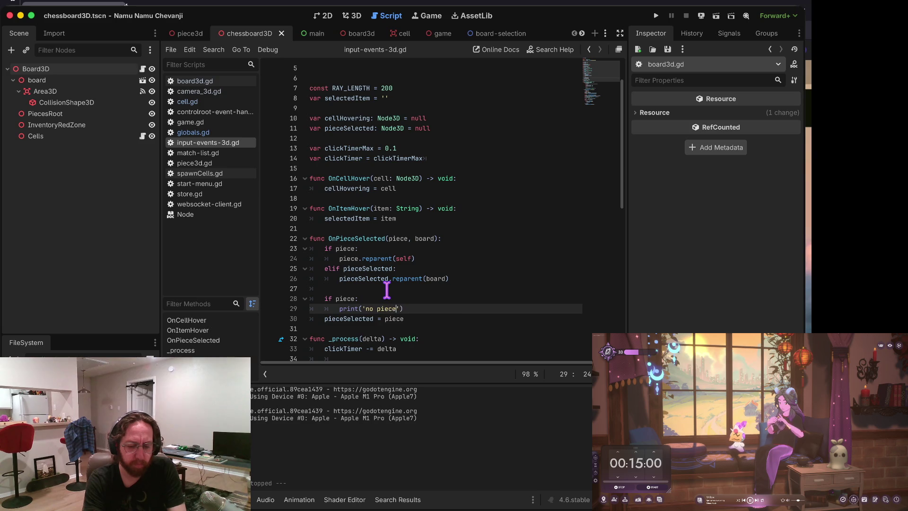
{"action": "key", "text": "Escape"}
{"action": "key", "text": "Up"}
Step: Save and run the game, log in, open the match board, and pick up the a5 piece
{"action": "key", "text": "super+b"}
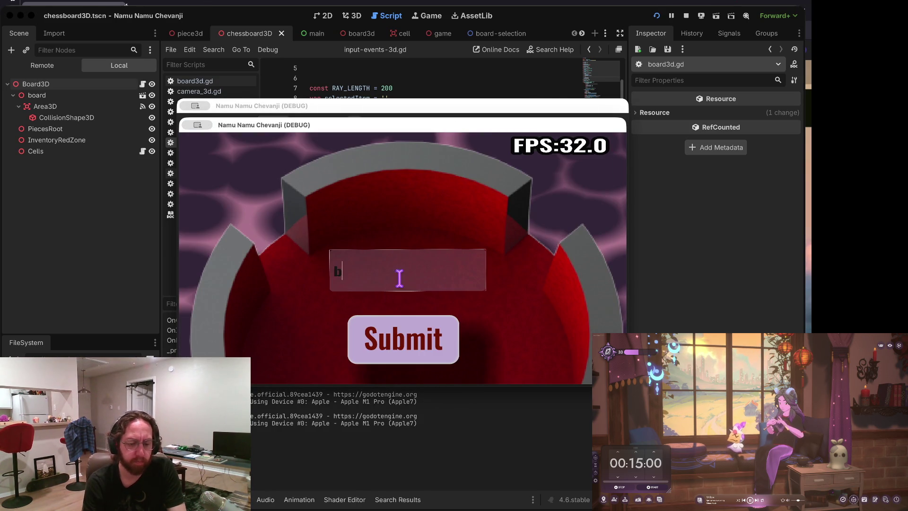
{"action": "left_click", "coordinate": [395, 338]}
{"action": "left_click", "coordinate": [437, 264]}
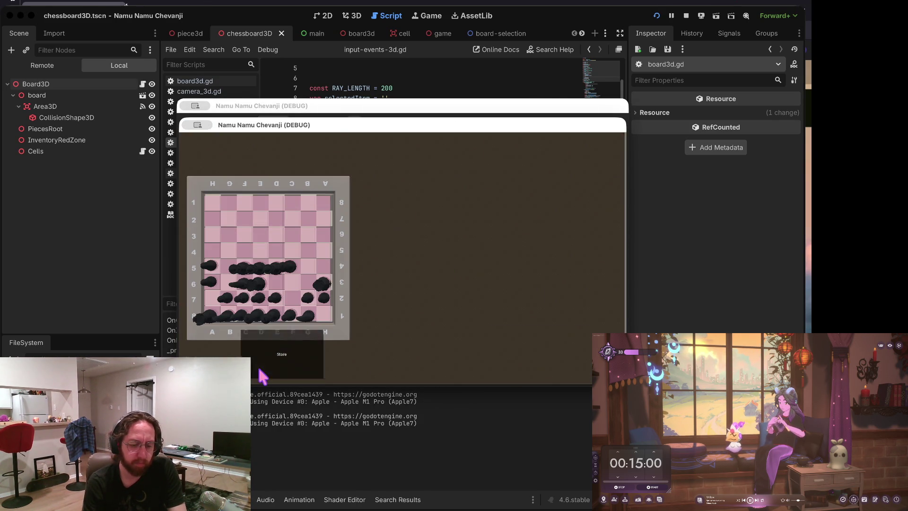
{"action": "left_click", "coordinate": [263, 377]}
{"action": "left_click", "coordinate": [523, 348]}
{"action": "left_click", "coordinate": [220, 274]}
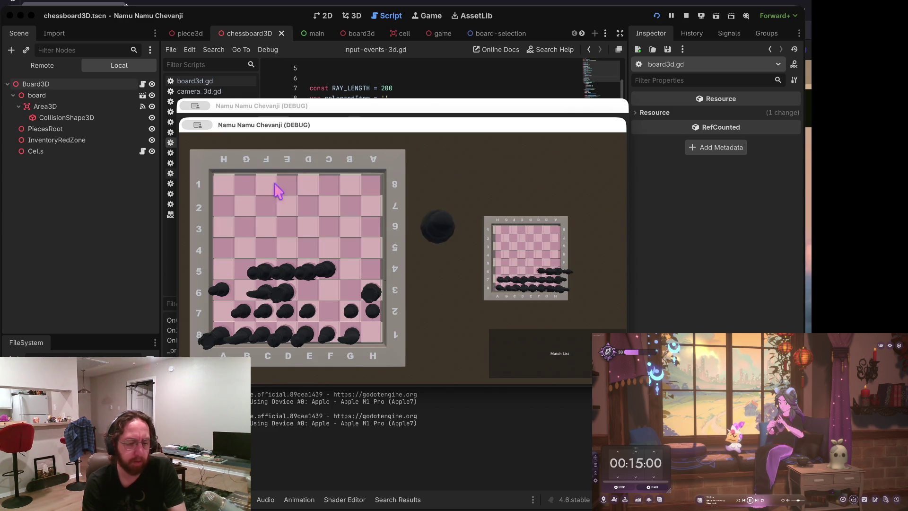
{"action": "left_click", "coordinate": [463, 76]}
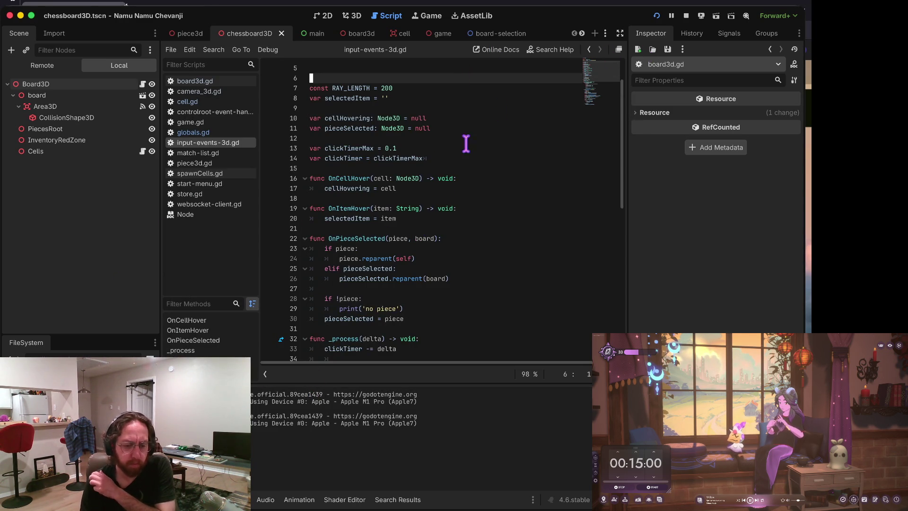
Step: Open globals.gd, then switch back to input-events-3d.gd and scroll to the top
{"action": "scroll", "coordinate": [446, 179], "scroll_direction": "down", "scroll_amount": 10}
{"action": "left_click", "coordinate": [217, 131]}
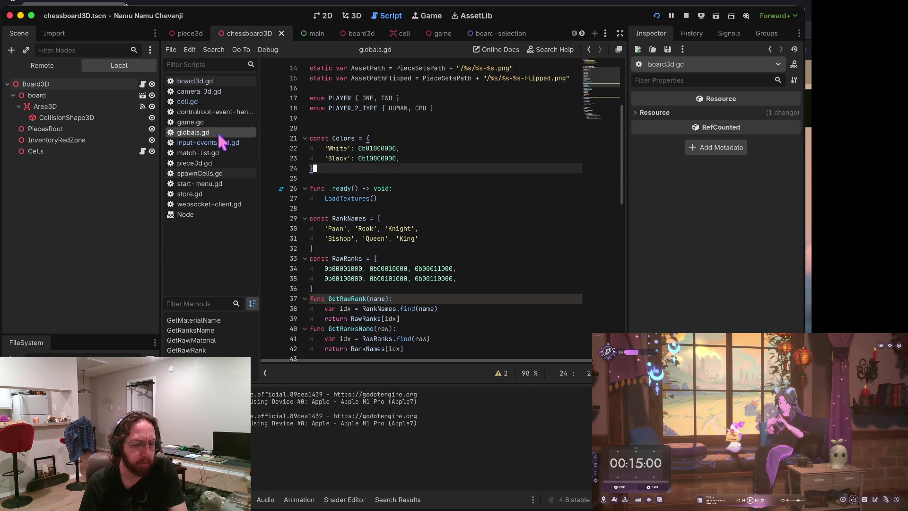
{"action": "left_click", "coordinate": [217, 141]}
{"action": "scroll", "coordinate": [314, 191], "scroll_direction": "up", "scroll_amount": 5}
{"action": "scroll", "coordinate": [317, 196], "scroll_direction": "up", "scroll_amount": 2}
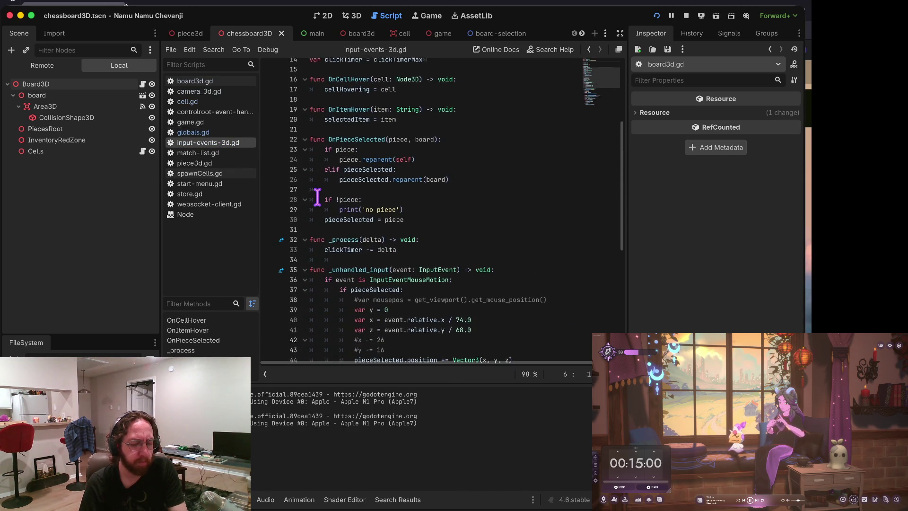
Step: Inspect OnPieceSelected lines 25–29, including pieceSelected, the reparent call and the print call
{"action": "left_click", "coordinate": [354, 177]}
{"action": "left_click", "coordinate": [355, 176]}
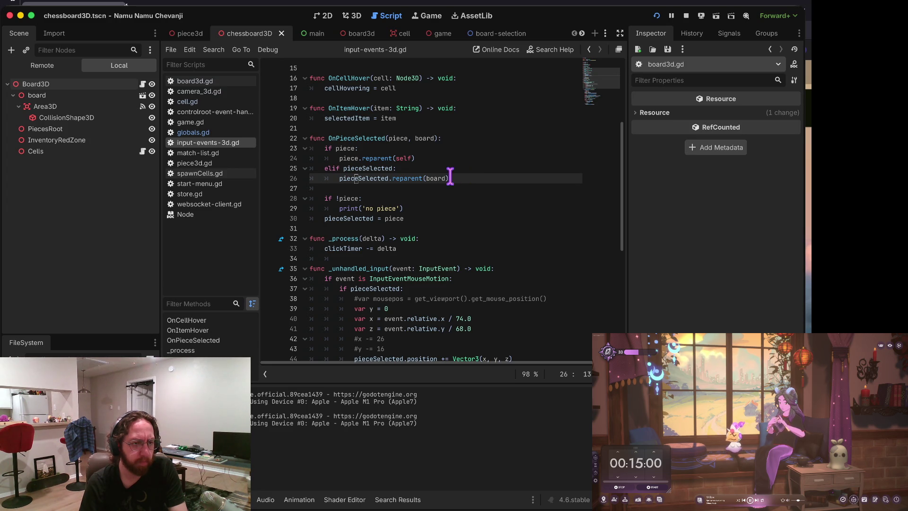
{"action": "mouse_move", "coordinate": [438, 177]}
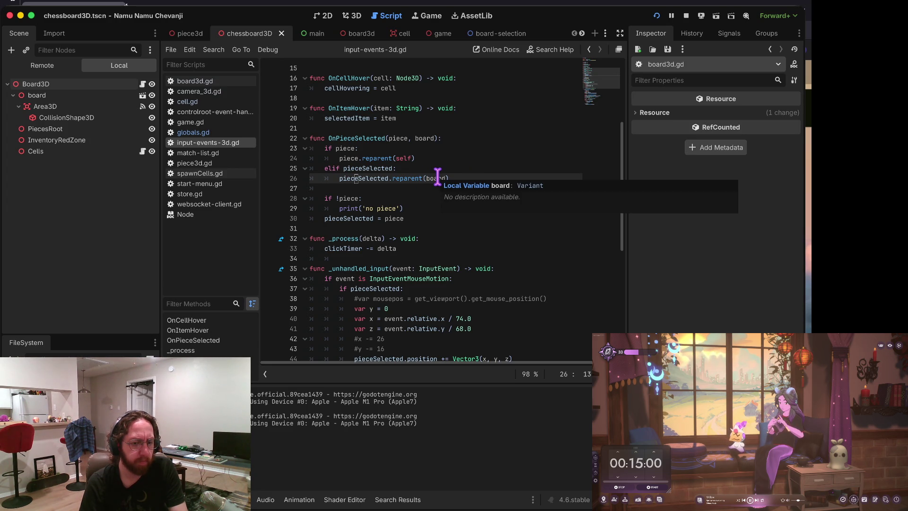
{"action": "left_click", "coordinate": [405, 168]}
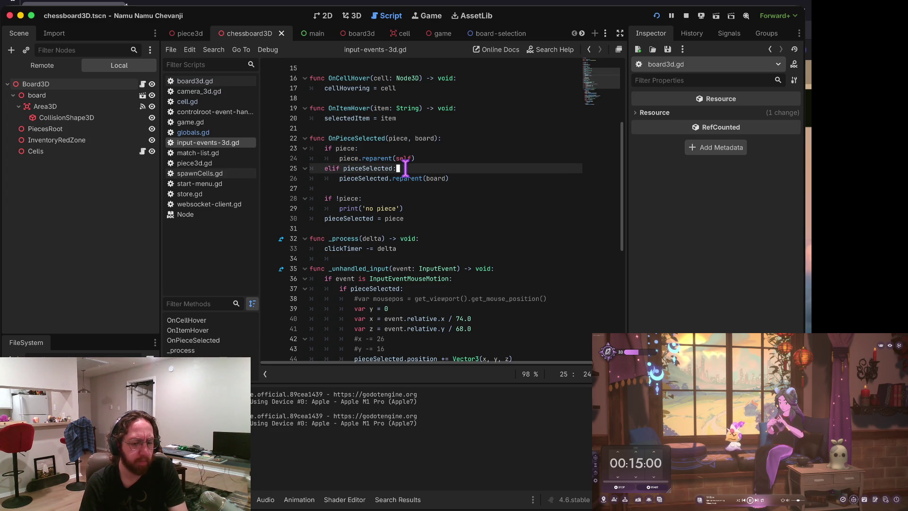
{"action": "left_click", "coordinate": [360, 197]}
{"action": "left_click", "coordinate": [344, 208]}
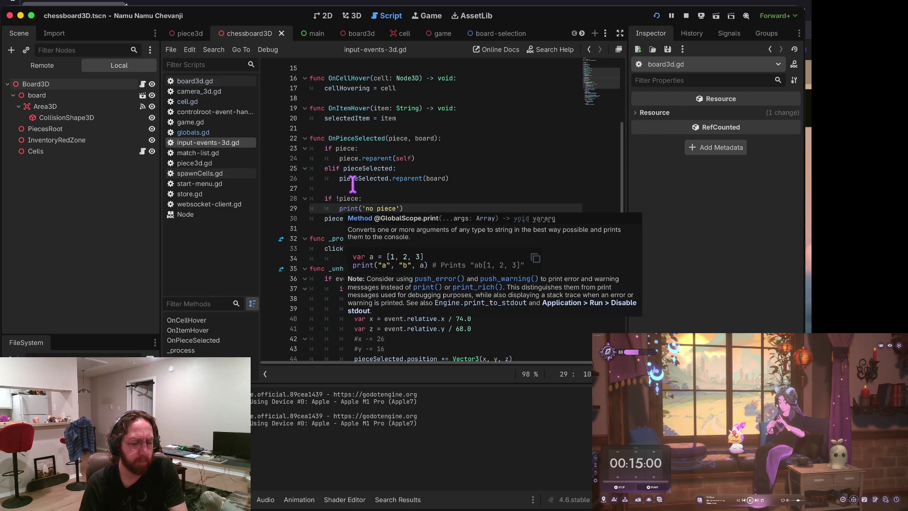
{"action": "left_click", "coordinate": [357, 168]}
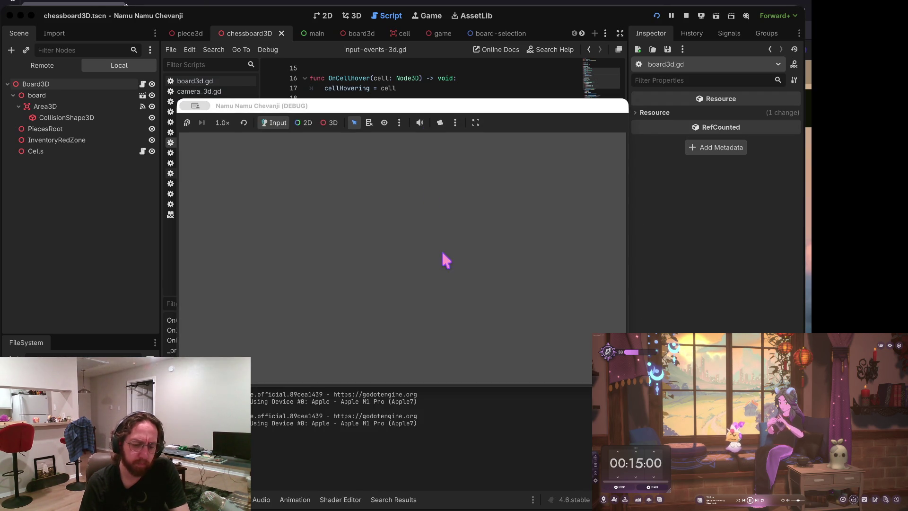
Step: Log in, set a line-28 breakpoint, select a piece to hit it, and resume the game
{"action": "left_click", "coordinate": [401, 334]}
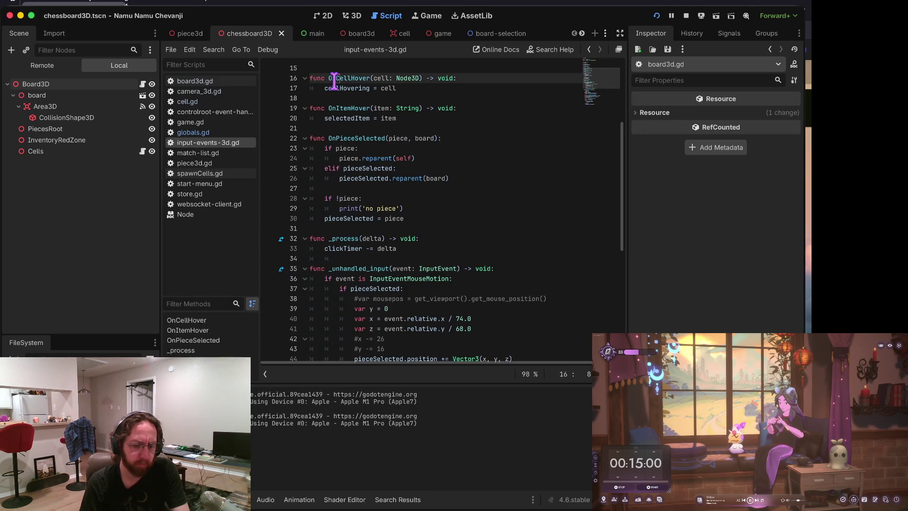
{"action": "left_click", "coordinate": [271, 199]}
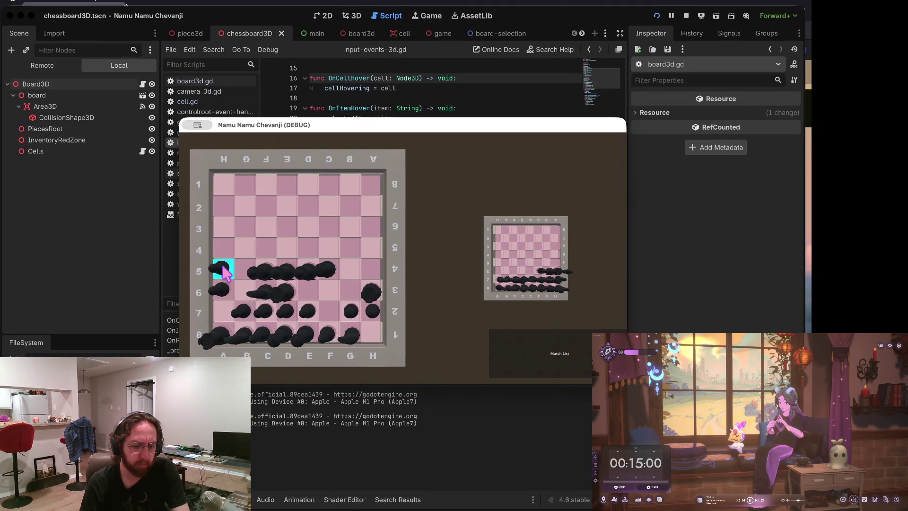
{"action": "left_click", "coordinate": [222, 267]}
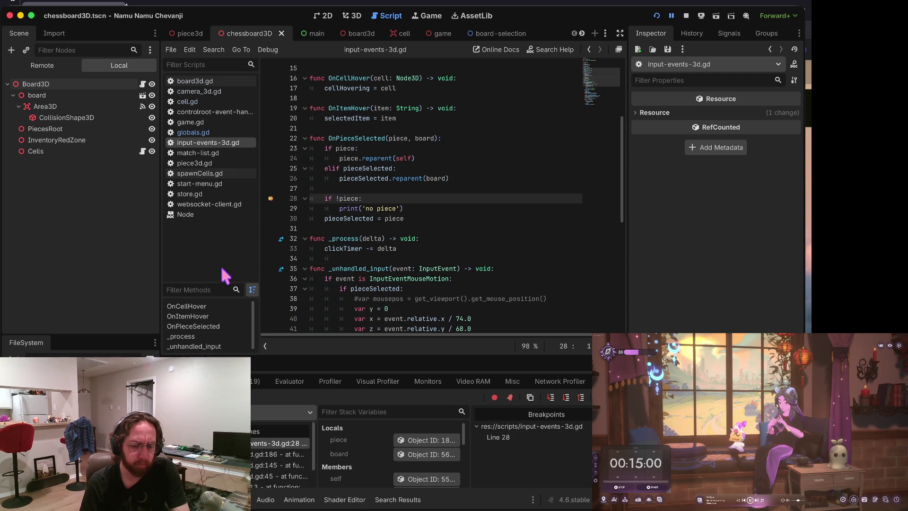
{"action": "key", "text": "F12"}
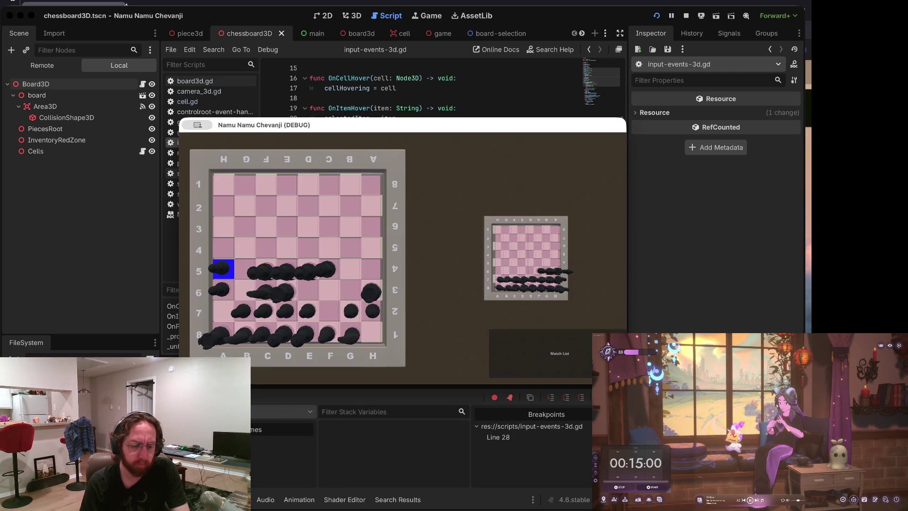
{"action": "left_click", "coordinate": [233, 230]}
{"action": "left_click", "coordinate": [333, 86]}
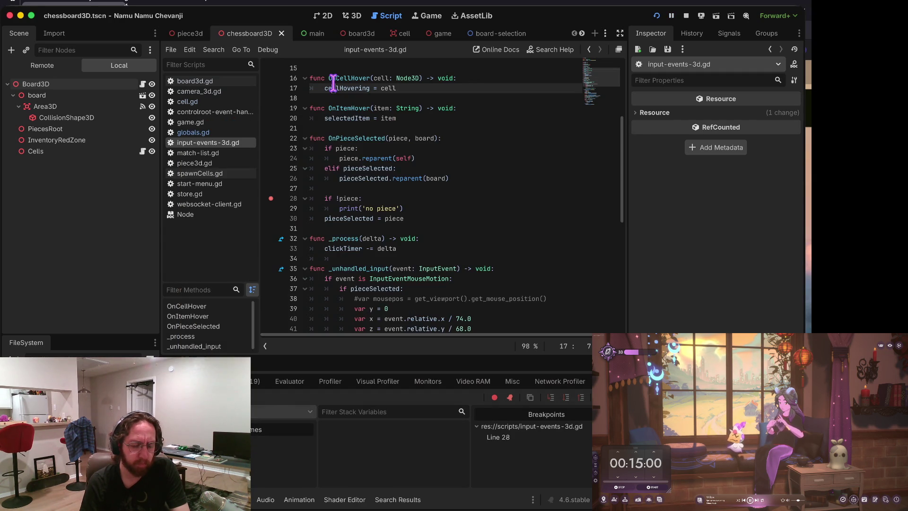
Step: Remove the line-28 breakpoint, search all scripts for OnPieceSelected, and open board3d.gd line 157
{"action": "left_click", "coordinate": [270, 198]}
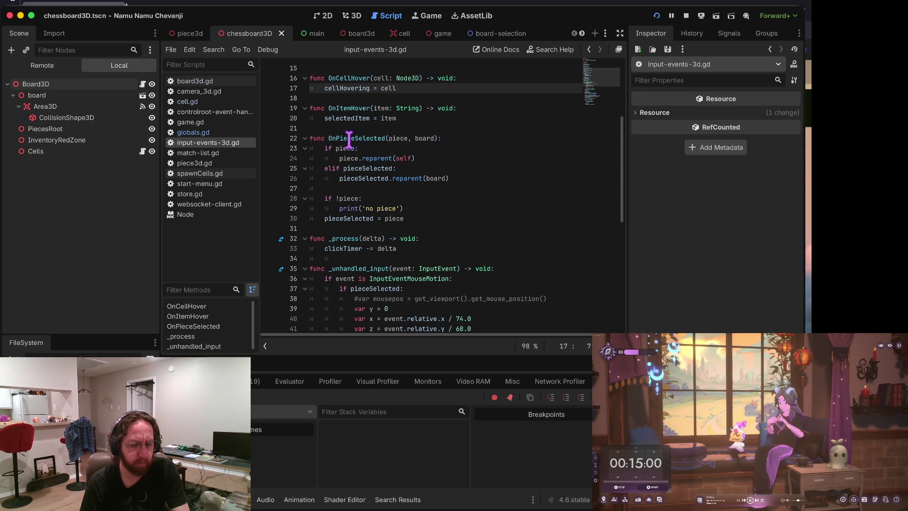
{"action": "double_click", "coordinate": [373, 138]}
{"action": "key", "text": "ctrl+shift+f"}
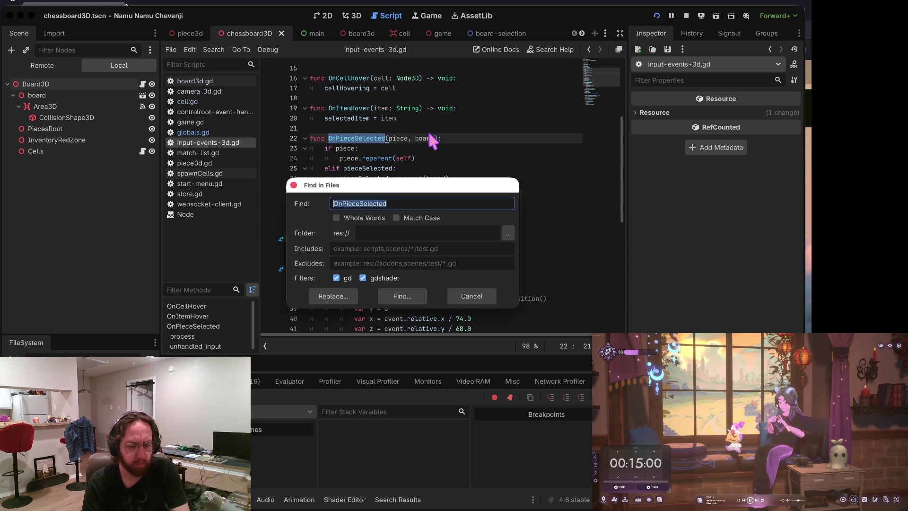
{"action": "key", "text": "Return"}
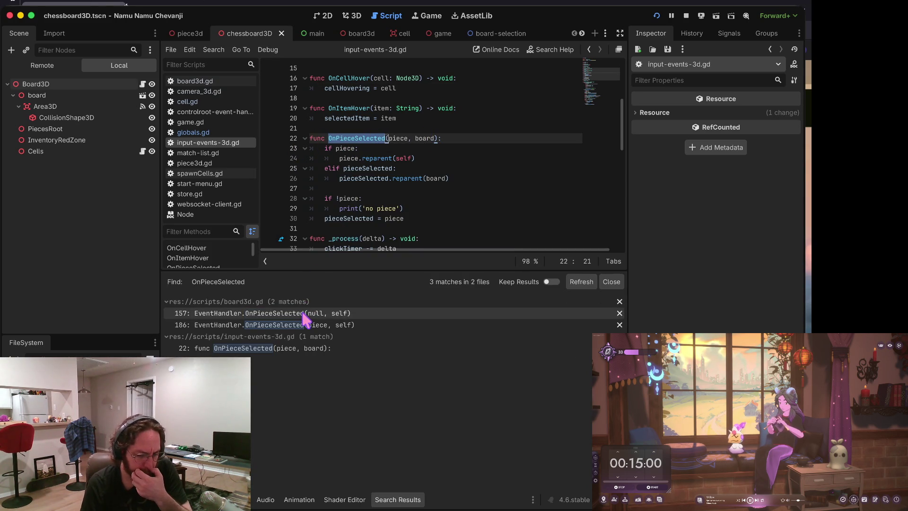
{"action": "left_click", "coordinate": [301, 318]}
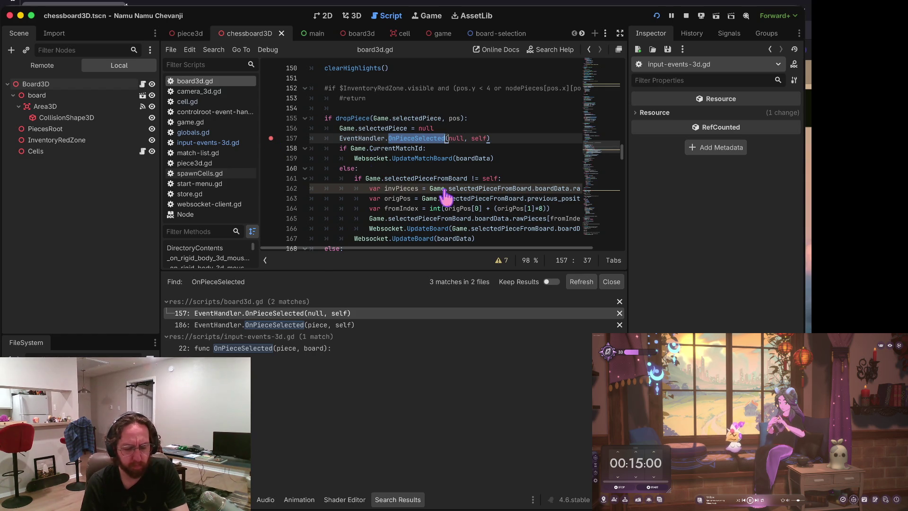
Step: Run the game again, log in, open the first board, and drag the A5 piece toward A4
{"action": "key", "text": "super+b"}
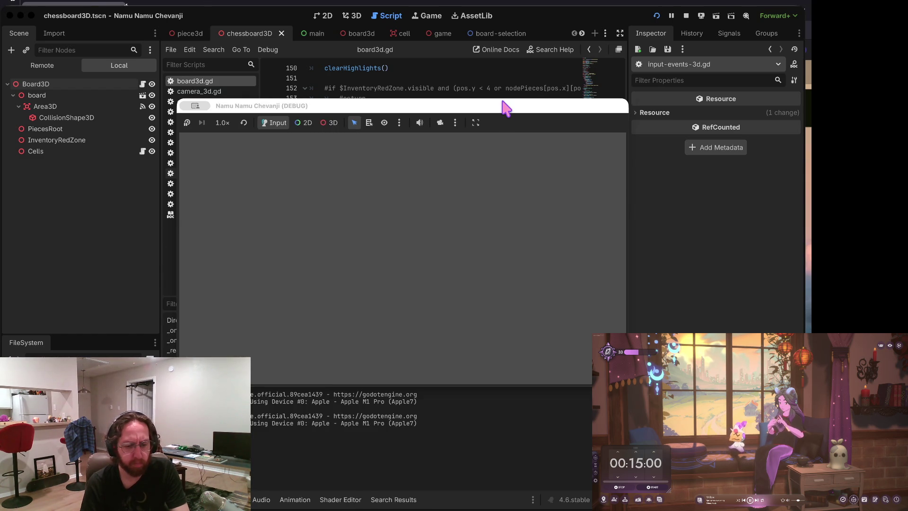
{"action": "left_click", "coordinate": [377, 352]}
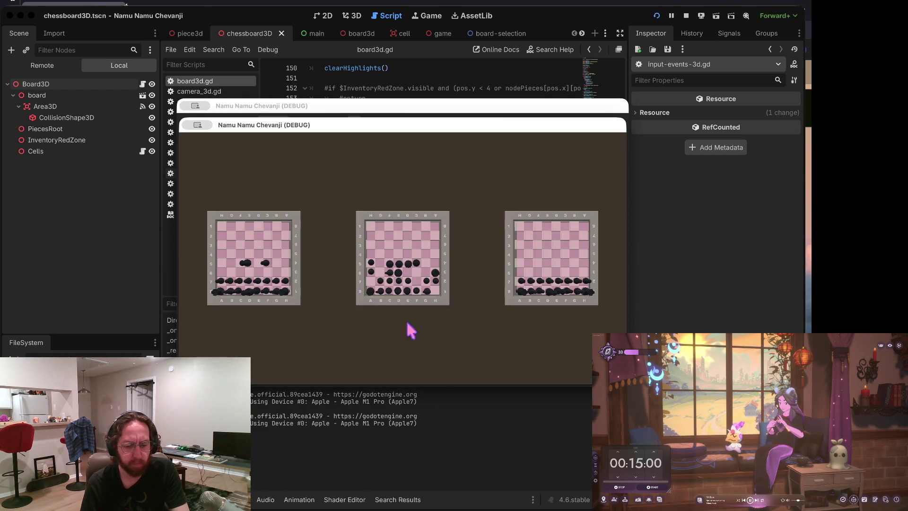
{"action": "left_click", "coordinate": [447, 290]}
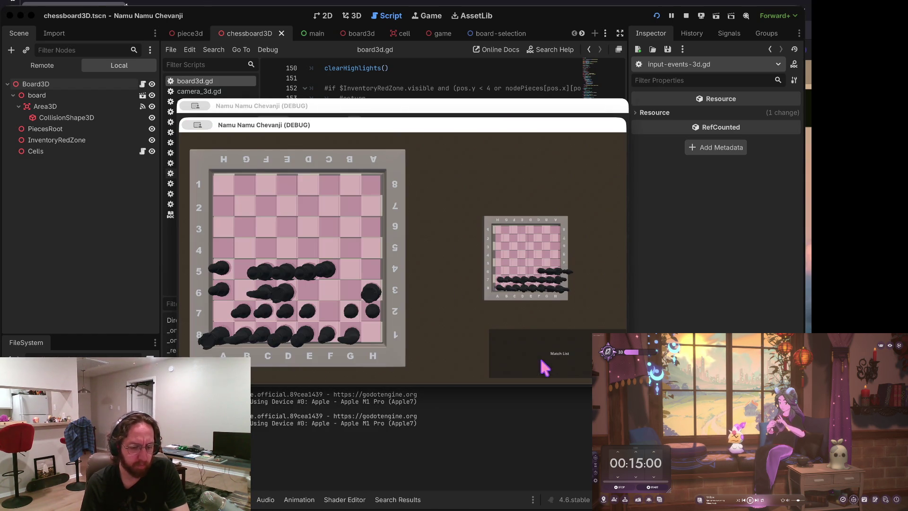
{"action": "left_click_drag", "start_coordinate": [223, 267], "coordinate": [226, 258]}
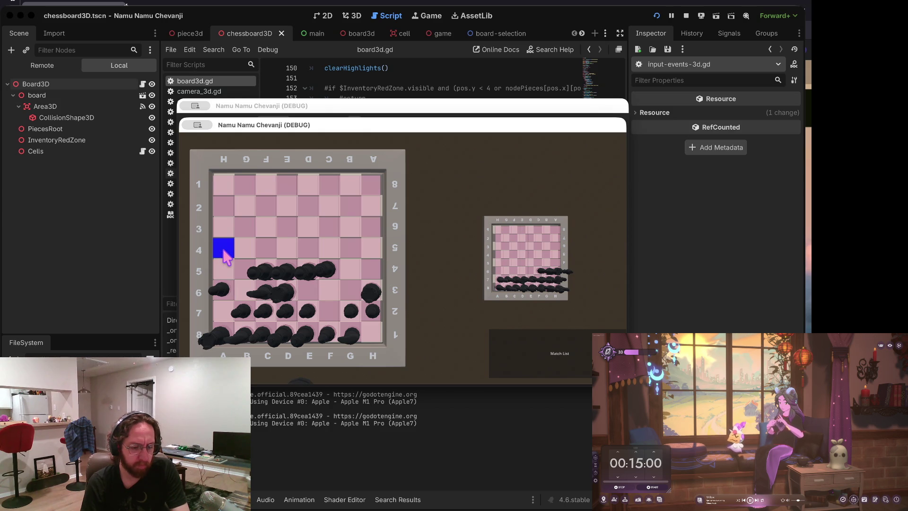
{"action": "left_click", "coordinate": [445, 89]}
{"action": "scroll", "coordinate": [400, 123], "scroll_direction": "up", "scroll_amount": 3}
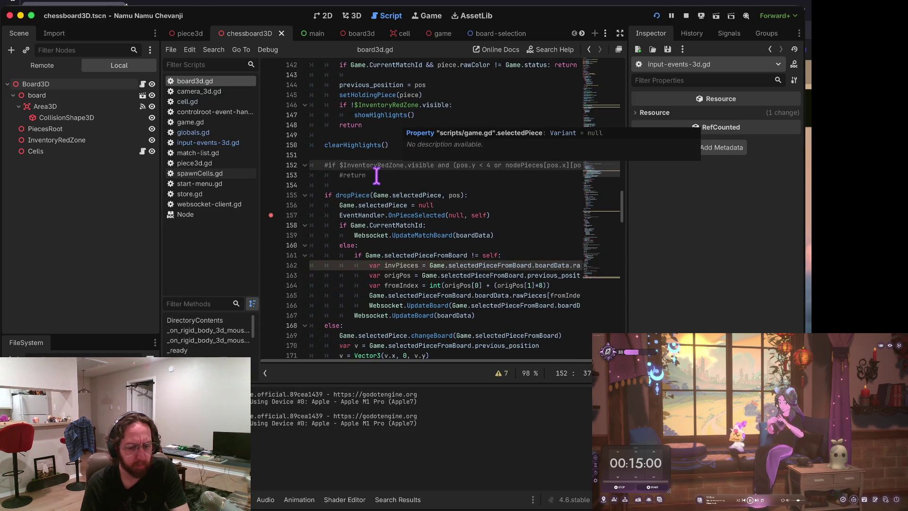
{"action": "scroll", "coordinate": [341, 215], "scroll_direction": "up", "scroll_amount": 3}
{"action": "scroll", "coordinate": [411, 132], "scroll_direction": "up", "scroll_amount": 1}
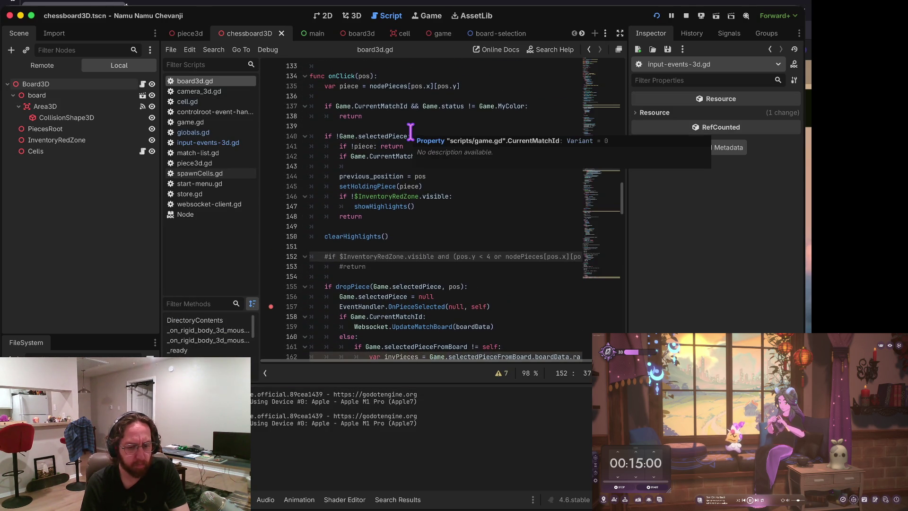
{"action": "scroll", "coordinate": [411, 131], "scroll_direction": "down", "scroll_amount": 7}
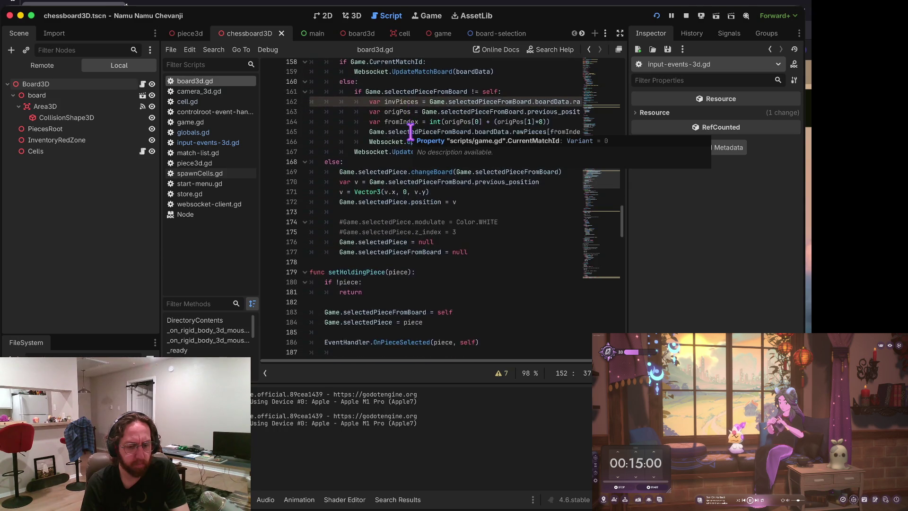
{"action": "scroll", "coordinate": [410, 132], "scroll_direction": "down", "scroll_amount": 5}
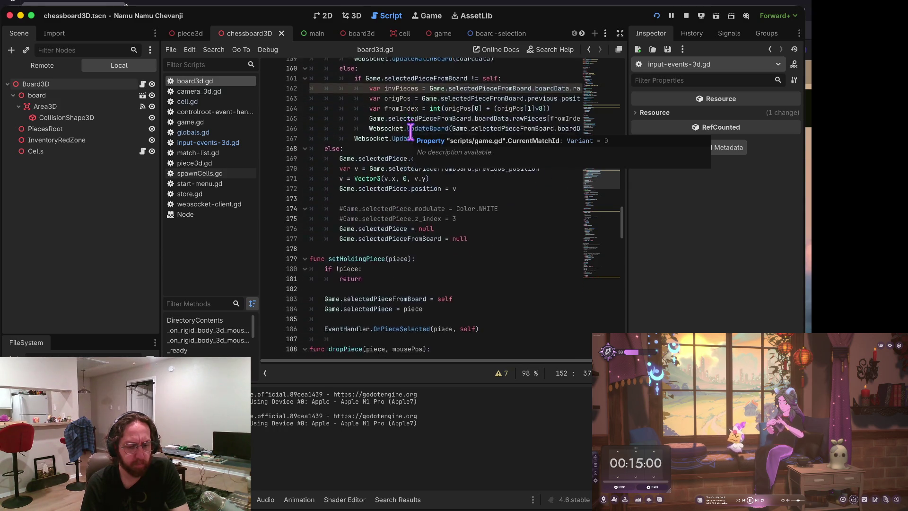
{"action": "scroll", "coordinate": [410, 132], "scroll_direction": "up", "scroll_amount": 6}
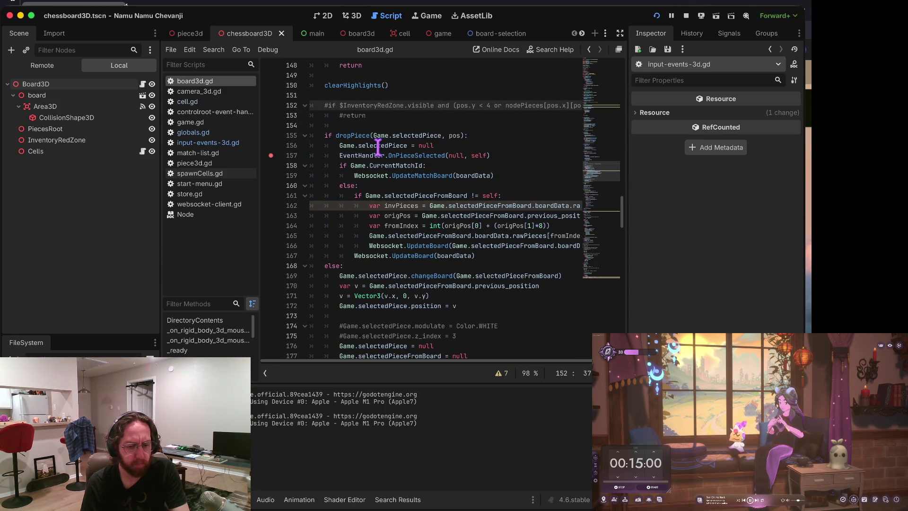
{"action": "left_click", "coordinate": [412, 158]}
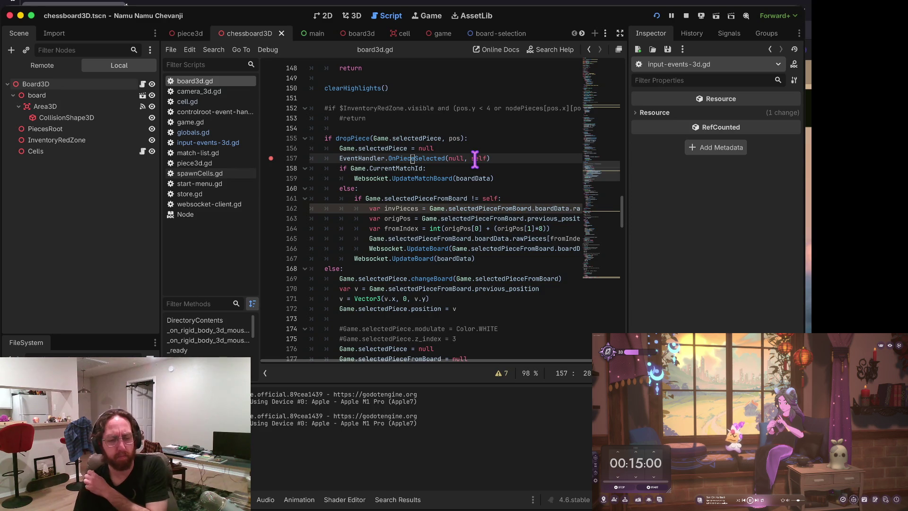
{"action": "scroll", "coordinate": [473, 159], "scroll_direction": "up", "scroll_amount": 2}
{"action": "scroll", "coordinate": [474, 159], "scroll_direction": "up", "scroll_amount": 1}
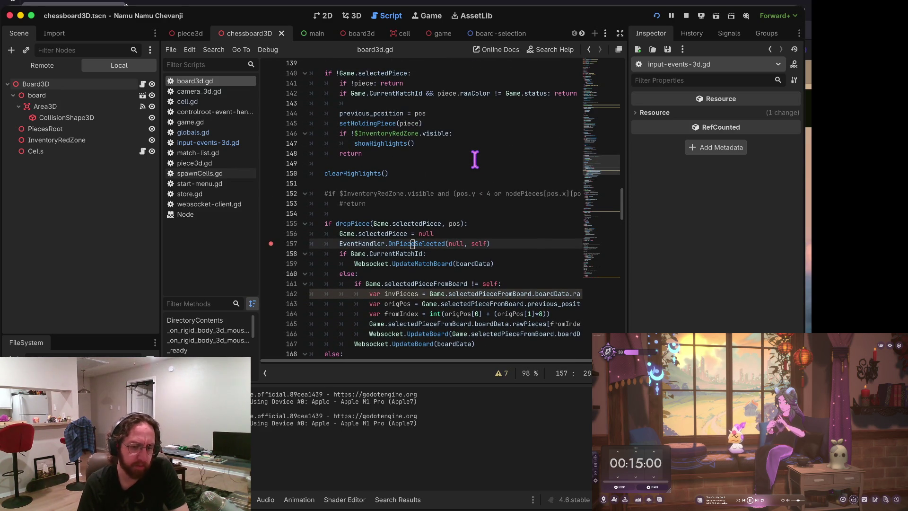
{"action": "scroll", "coordinate": [474, 159], "scroll_direction": "up", "scroll_amount": 1}
{"action": "scroll", "coordinate": [474, 159], "scroll_direction": "up", "scroll_amount": 9}
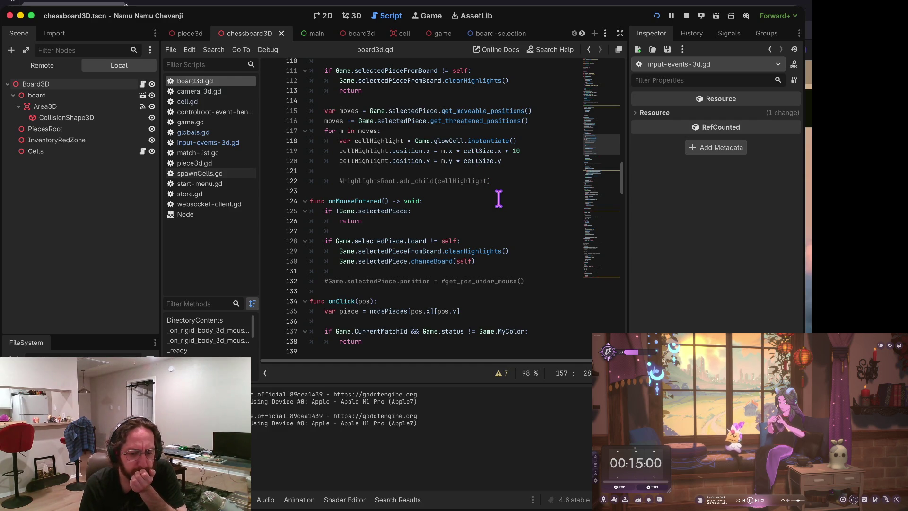
{"action": "scroll", "coordinate": [498, 199], "scroll_direction": "up", "scroll_amount": 7}
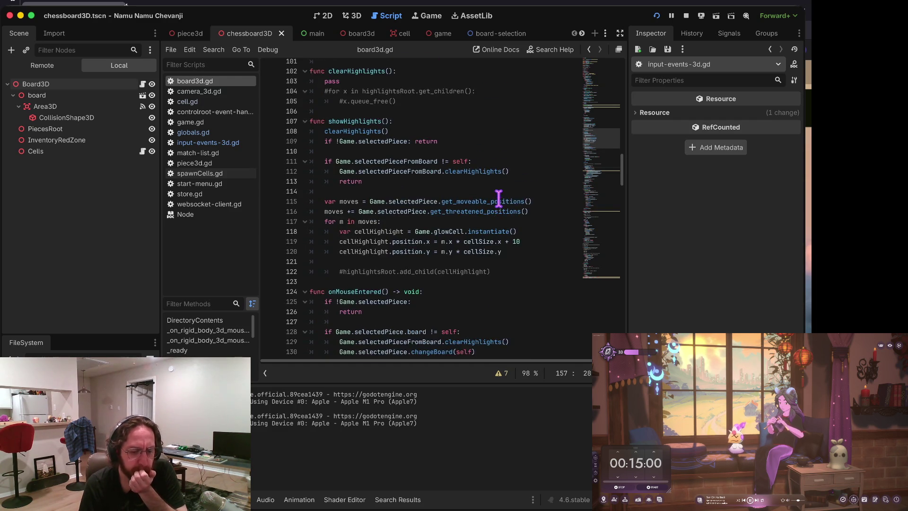
{"action": "scroll", "coordinate": [498, 199], "scroll_direction": "up", "scroll_amount": 7}
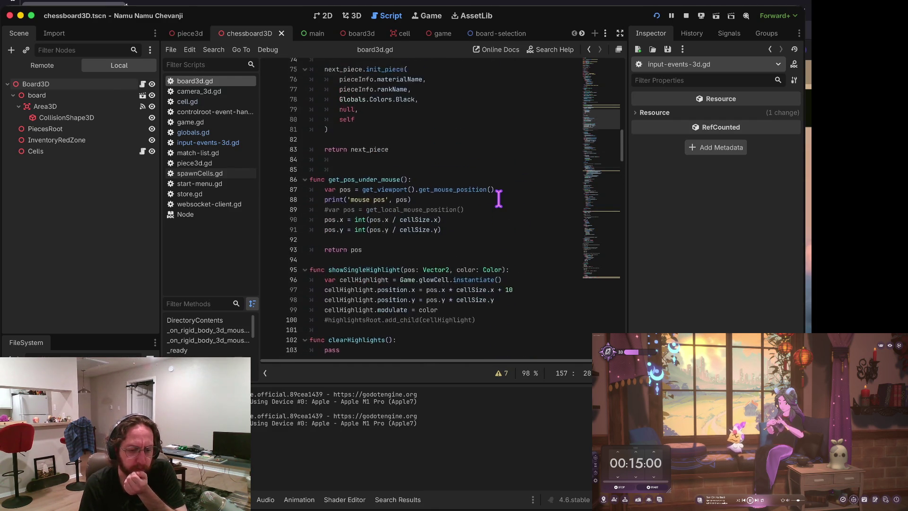
{"action": "scroll", "coordinate": [498, 198], "scroll_direction": "up", "scroll_amount": 3}
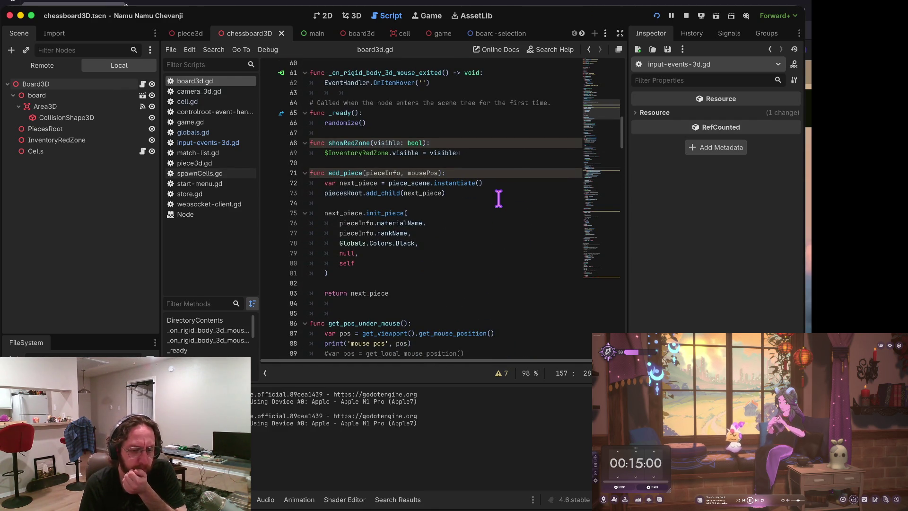
{"action": "scroll", "coordinate": [367, 179], "scroll_direction": "up", "scroll_amount": 9}
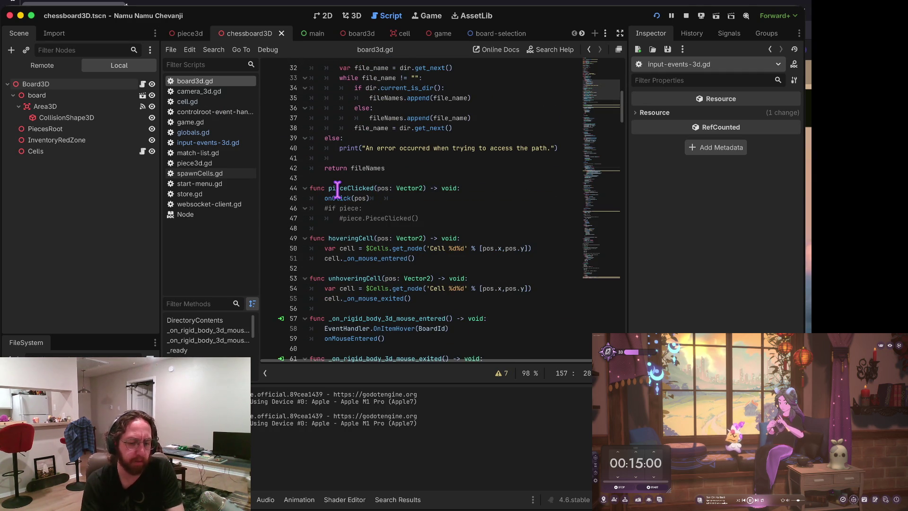
Step: Delete the pieceClicked function from board3d.gd
{"action": "triple_click", "coordinate": [333, 187]}
{"action": "key", "text": "shift+Down"}
{"action": "key", "text": "shift+Down"}
{"action": "key", "text": "shift+Down"}
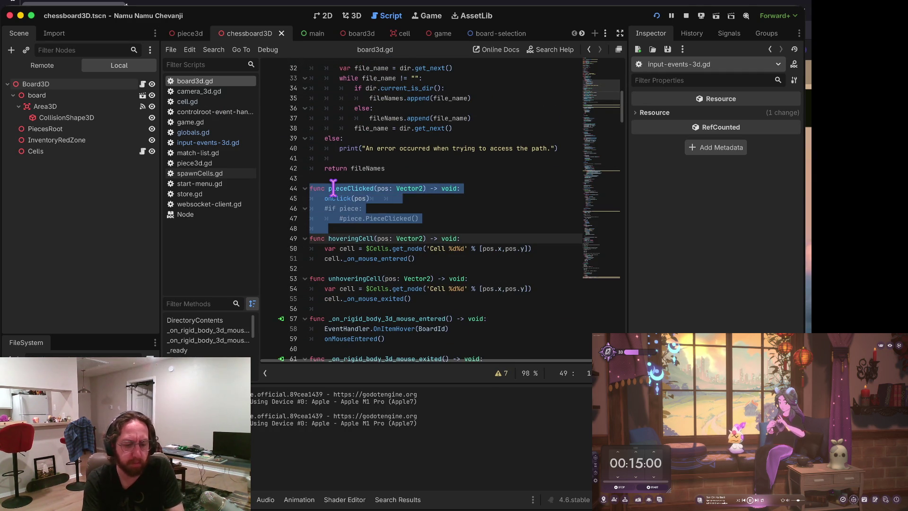
{"action": "key", "text": "BackSpace"}
{"action": "scroll", "coordinate": [373, 161], "scroll_direction": "down", "scroll_amount": 2}
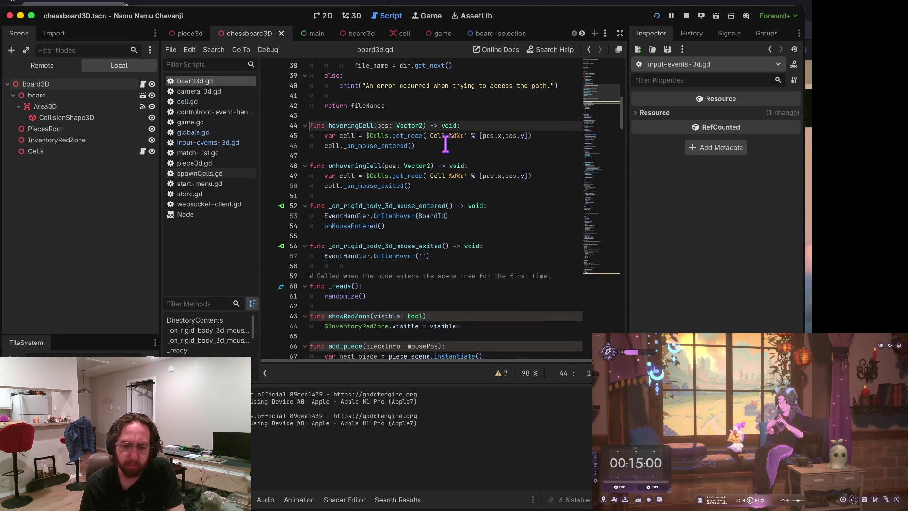
Step: Search the project for onClick, then for pieceClicked(, and open the cell.gd match
{"action": "key", "text": "super+shift+f"}
{"action": "type", "text": "onClick"}
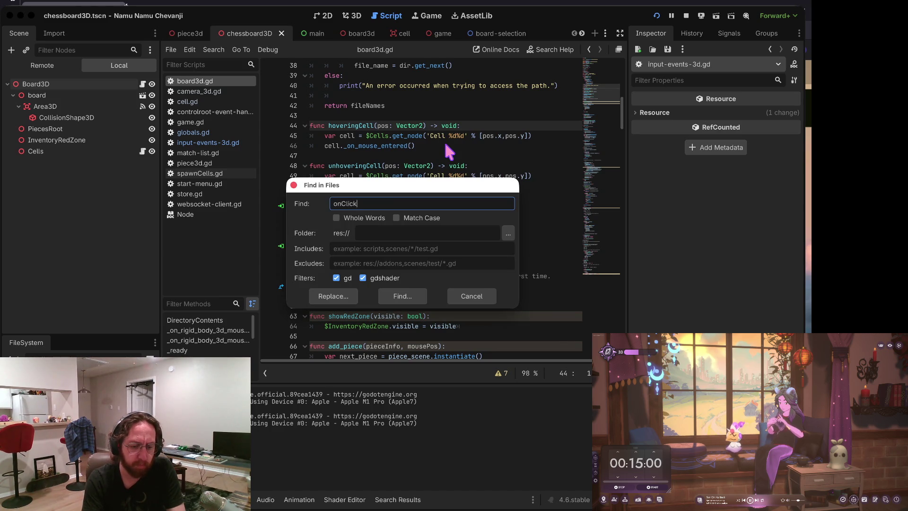
{"action": "key", "text": "Return"}
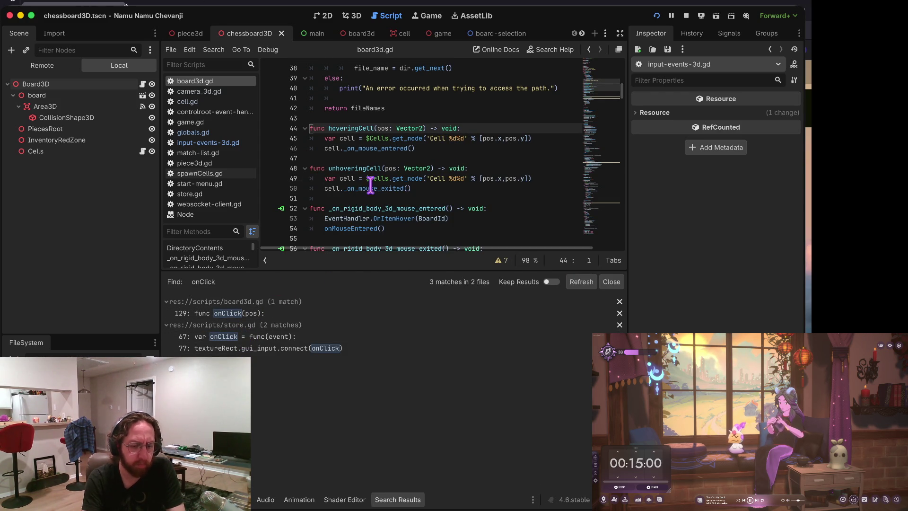
{"action": "key", "text": "ctrl+shift+f"}
{"action": "type", "text": "pieceClicked"}
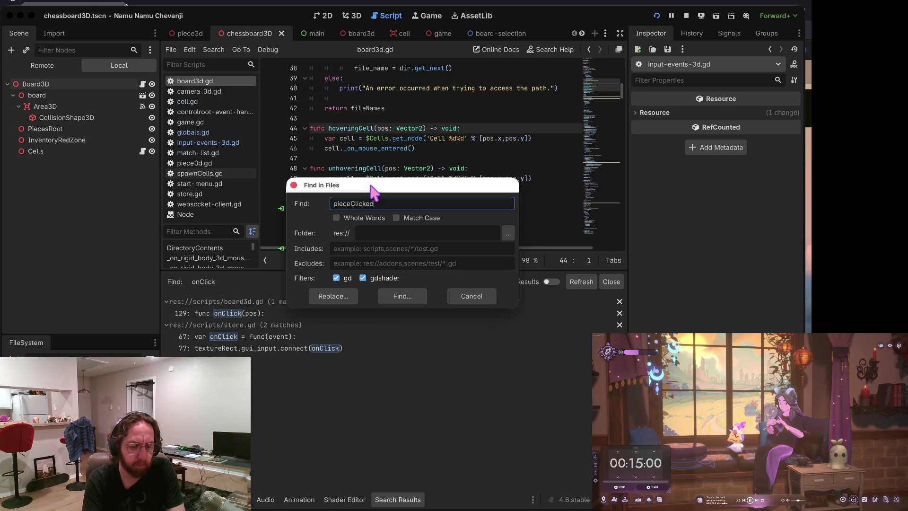
{"action": "type", "text": "("}
{"action": "key", "text": "Return"}
{"action": "left_click", "coordinate": [278, 314]}
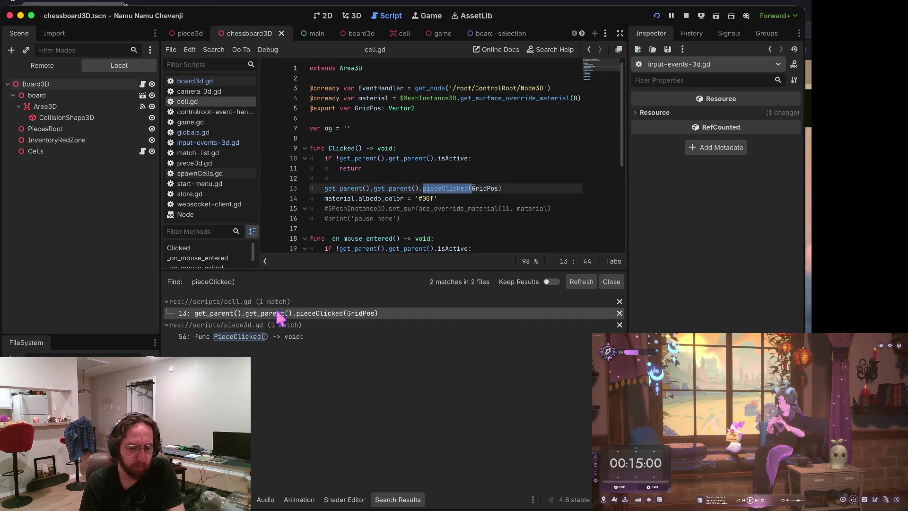
Step: Replace pieceClicked with onClick on cell.gd line 13 and check the piece3d.gd PieceClicked definition
{"action": "left_click", "coordinate": [447, 184]}
{"action": "key", "text": "ctrl+BackSpace"}
{"action": "type", "text": "on"}
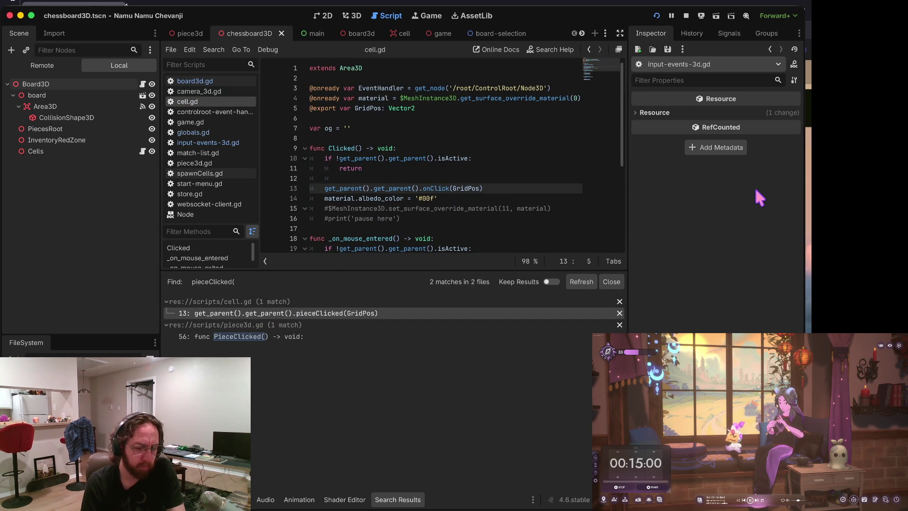
{"action": "left_click", "coordinate": [265, 336]}
{"action": "scroll", "coordinate": [417, 119], "scroll_direction": "up", "scroll_amount": 2}
{"action": "left_click", "coordinate": [370, 101]}
{"action": "scroll", "coordinate": [370, 101], "scroll_direction": "up", "scroll_amount": 1}
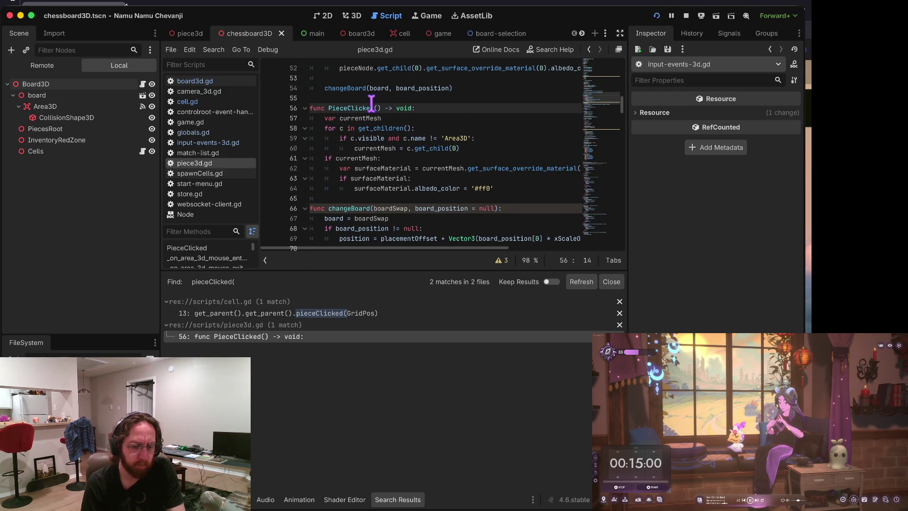
Step: Return to board3d.gd, review hoveringCell, shrink the search results panel, and run the game
{"action": "left_click", "coordinate": [227, 79]}
{"action": "scroll", "coordinate": [357, 132], "scroll_direction": "up", "scroll_amount": 5}
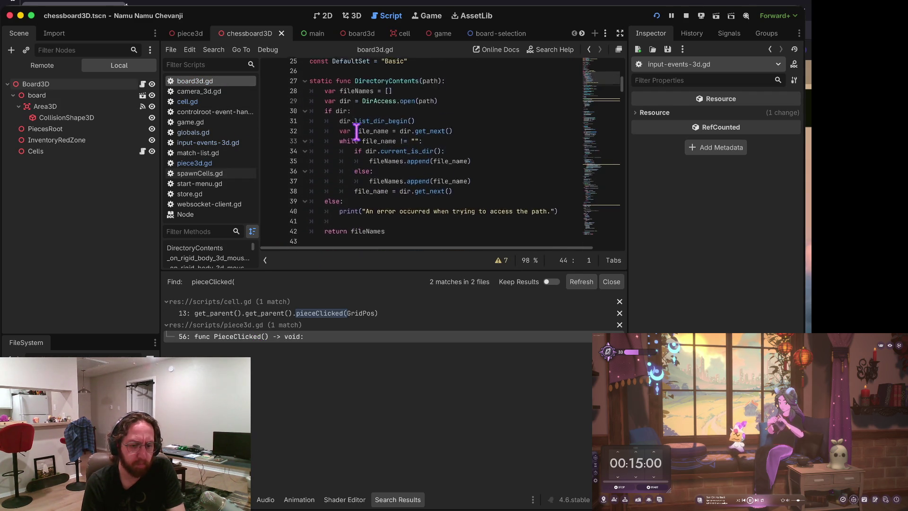
{"action": "scroll", "coordinate": [356, 132], "scroll_direction": "down", "scroll_amount": 3}
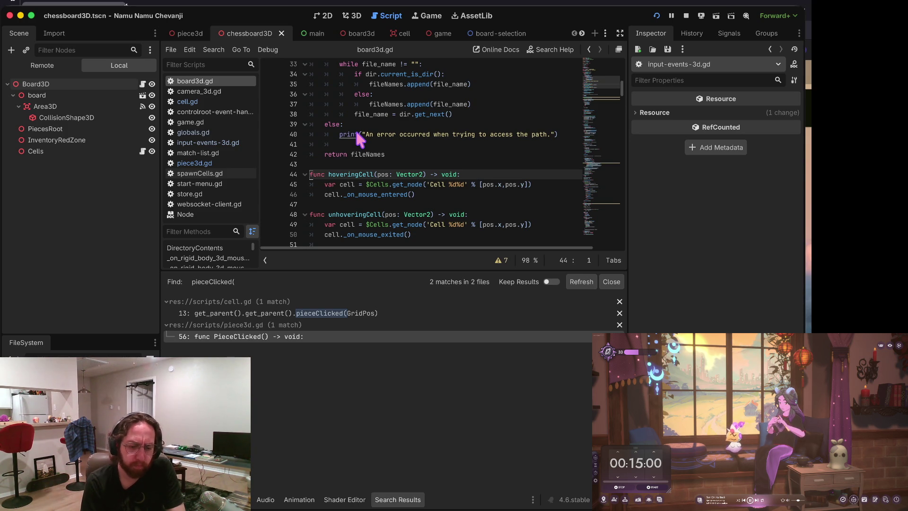
{"action": "scroll", "coordinate": [355, 129], "scroll_direction": "down", "scroll_amount": 2}
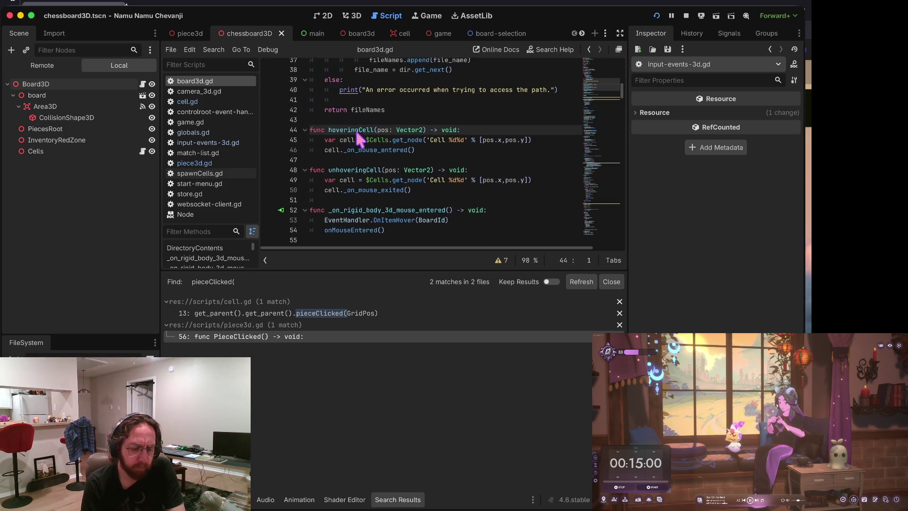
{"action": "left_click", "coordinate": [453, 137]}
{"action": "scroll", "coordinate": [454, 135], "scroll_direction": "down", "scroll_amount": 3}
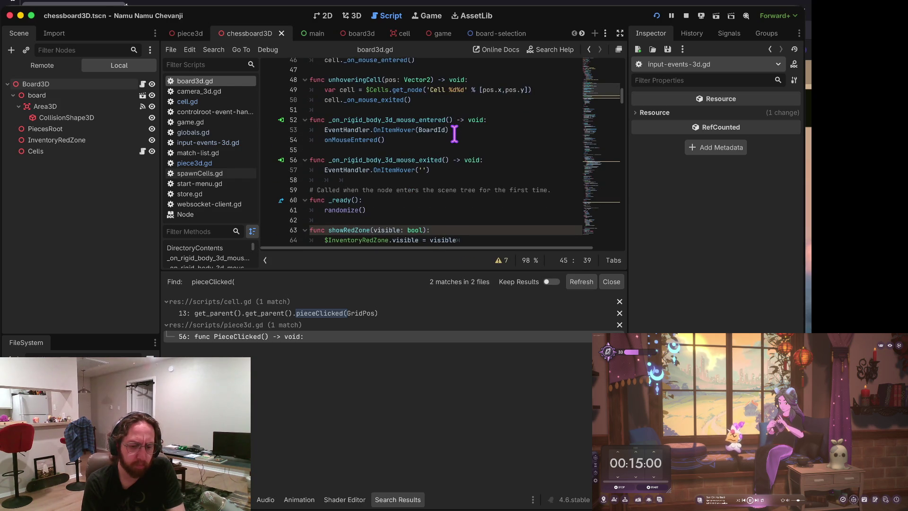
{"action": "scroll", "coordinate": [453, 134], "scroll_direction": "down", "scroll_amount": 3}
{"action": "left_click_drag", "start_coordinate": [395, 269], "coordinate": [406, 337]}
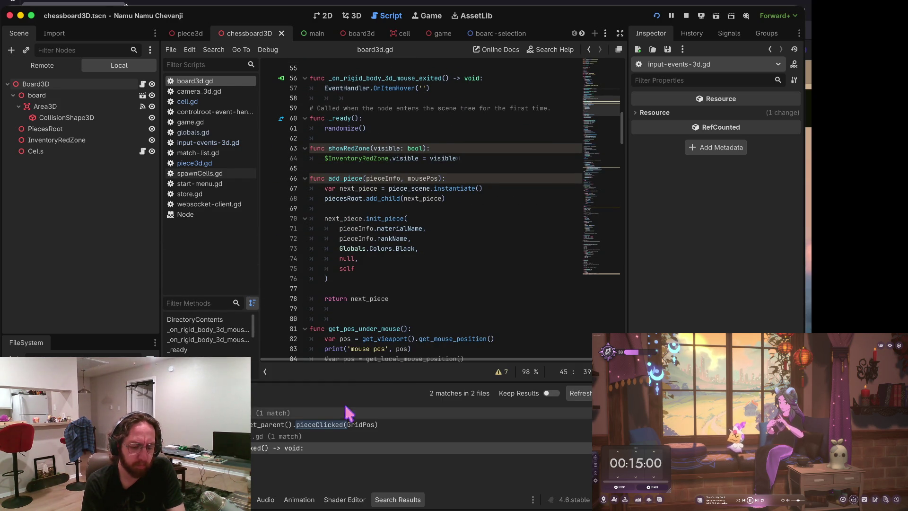
{"action": "key", "text": "super+b"}
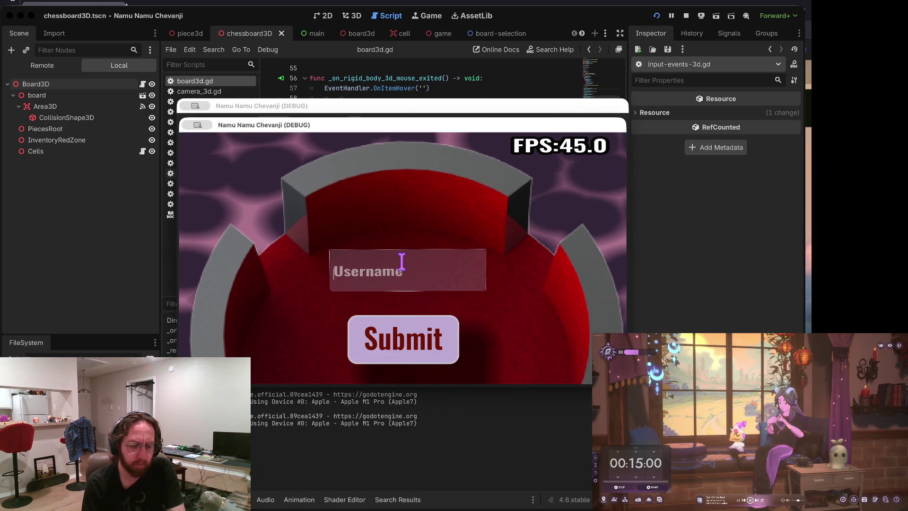
Step: Log in, stop the game, and launch it again to reach the chessboards
{"action": "left_click", "coordinate": [376, 326]}
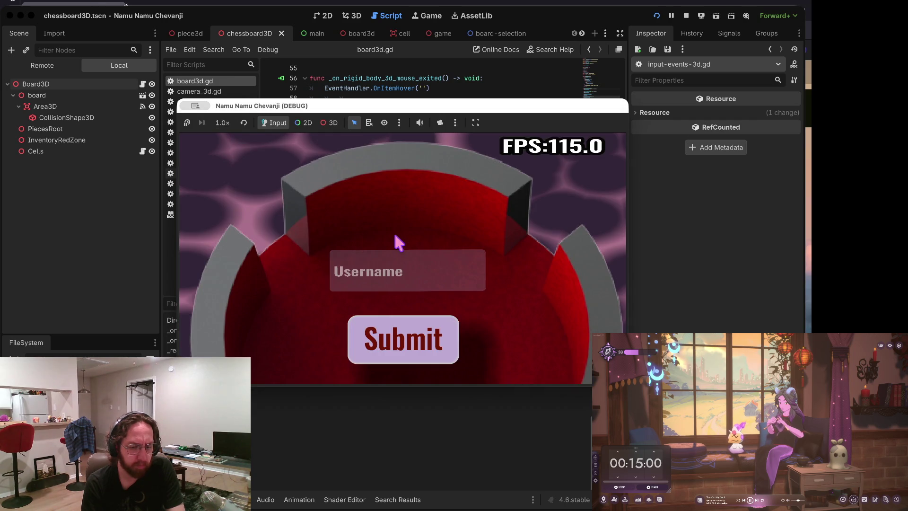
{"action": "left_click", "coordinate": [450, 85]}
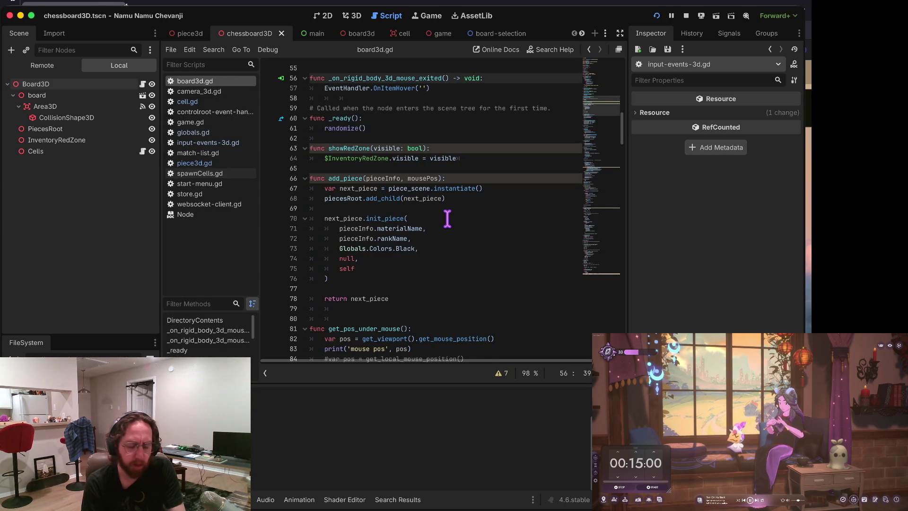
{"action": "key", "text": "super+Tab"}
{"action": "key", "text": "super+Tab"}
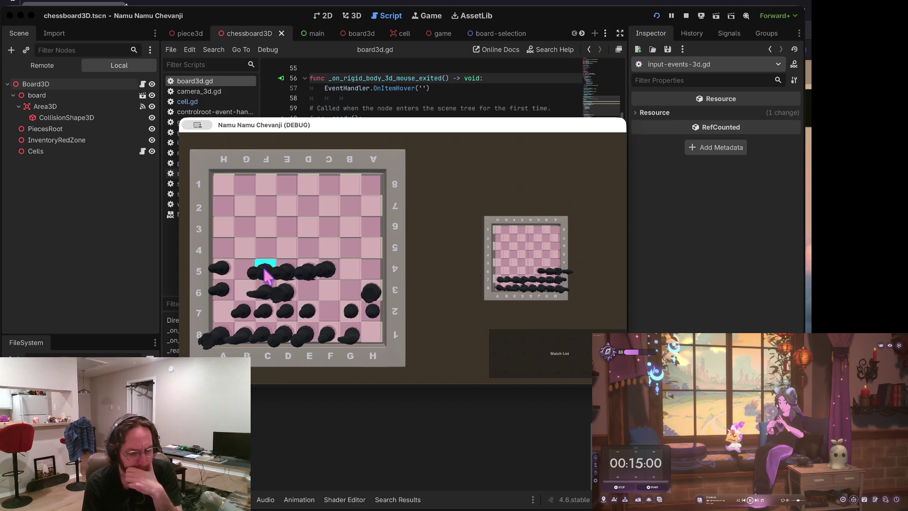
Step: Drop the held piece near A7 so the run pauses at the board3d.gd breakpoint
{"action": "left_click", "coordinate": [222, 319]}
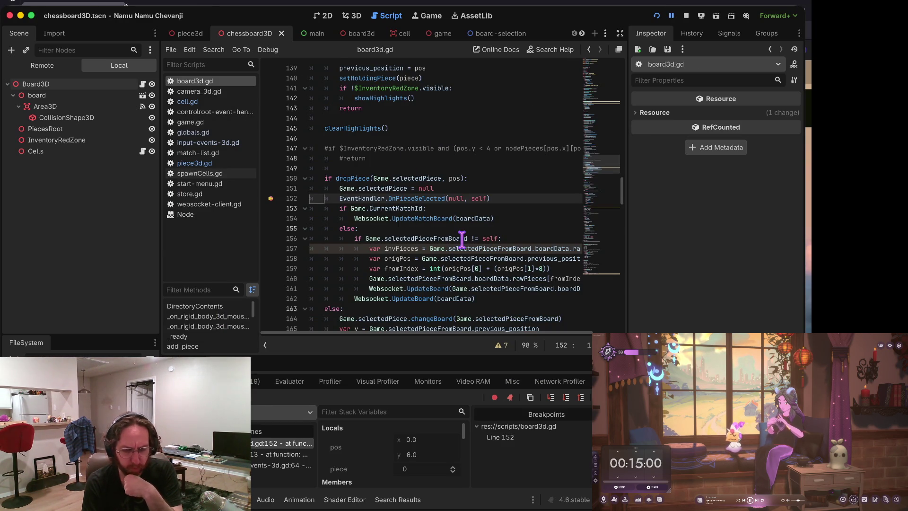
{"action": "mouse_move", "coordinate": [458, 236]}
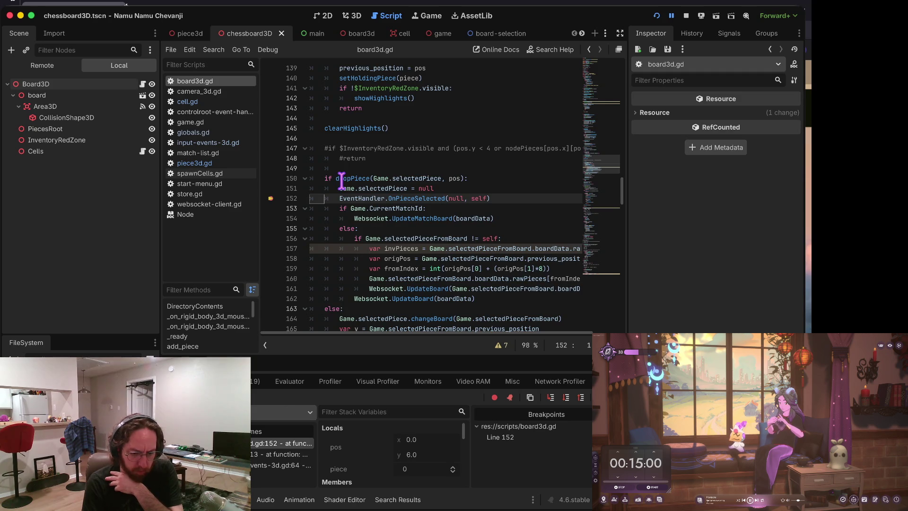
{"action": "scroll", "coordinate": [411, 167], "scroll_direction": "up", "scroll_amount": 3}
{"action": "scroll", "coordinate": [411, 167], "scroll_direction": "down", "scroll_amount": 2}
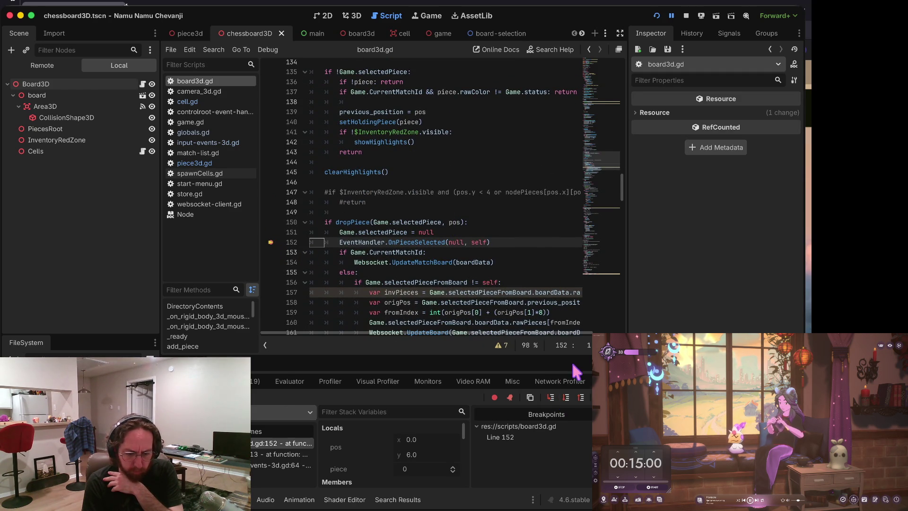
Step: Step over OnPieceSelected line by line, step out into board3d.gd, and resume the game
{"action": "left_click", "coordinate": [551, 398]}
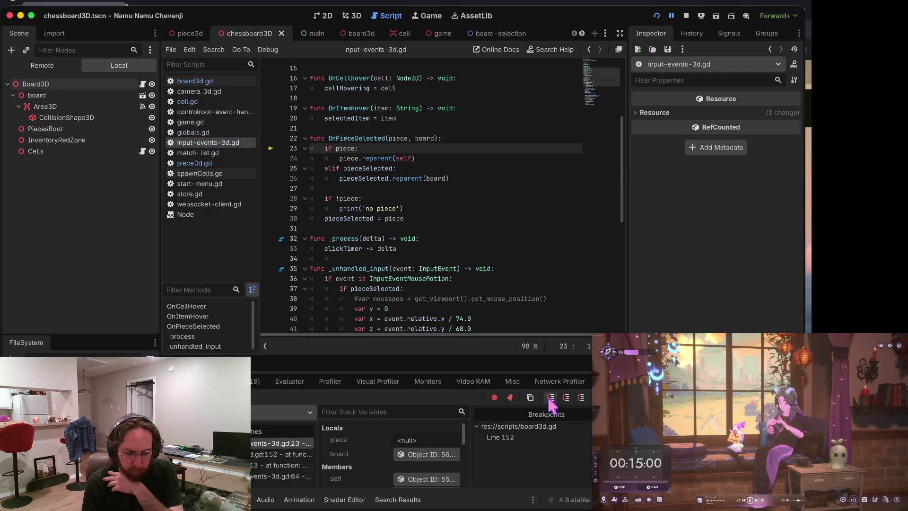
{"action": "left_click", "coordinate": [550, 398]}
{"action": "left_click", "coordinate": [551, 398]}
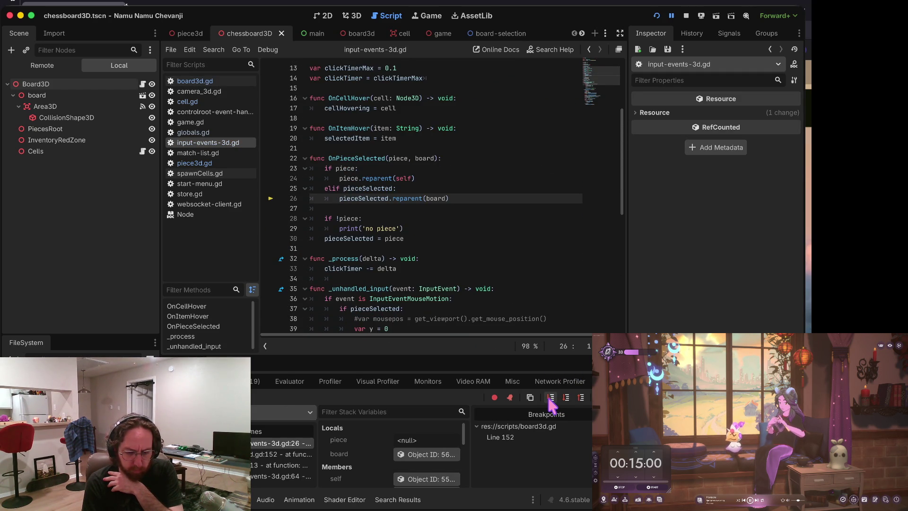
{"action": "left_click", "coordinate": [551, 398]}
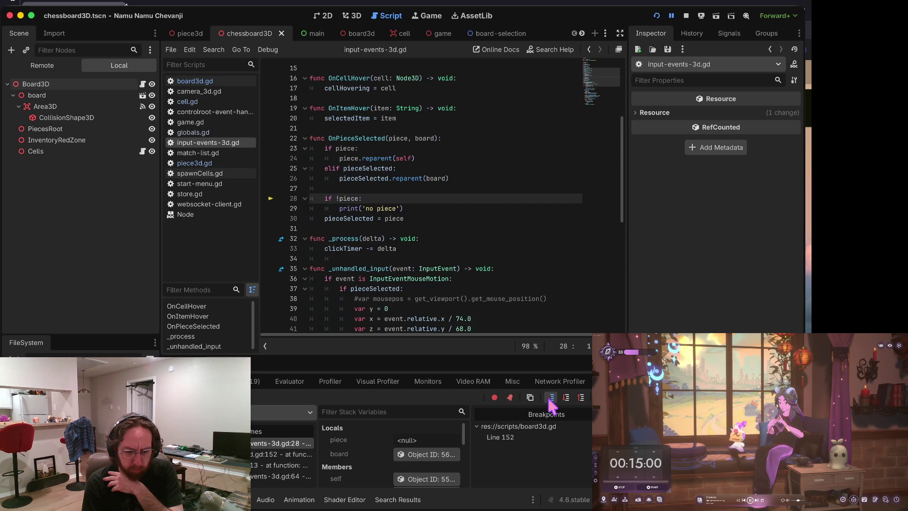
{"action": "left_click", "coordinate": [551, 398]}
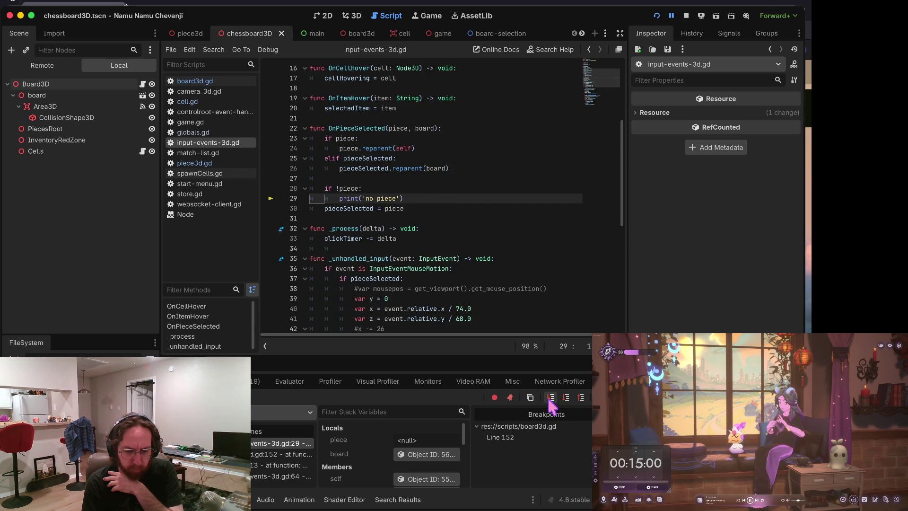
{"action": "left_click", "coordinate": [551, 398]}
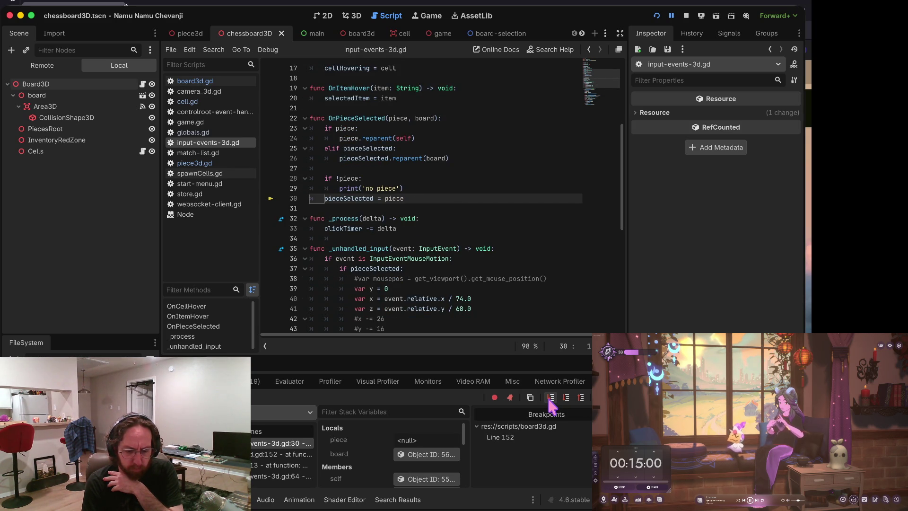
{"action": "left_click", "coordinate": [551, 398]}
{"action": "left_click", "coordinate": [551, 398]}
{"action": "left_click", "coordinate": [550, 399]}
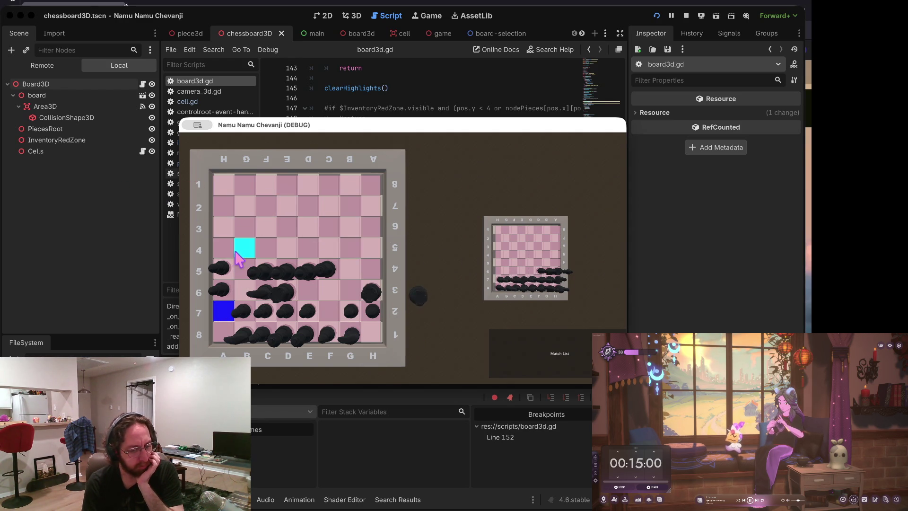
Step: Drop the held piece on A8, remove the line 152 breakpoint and resume the game
{"action": "left_click", "coordinate": [221, 334]}
{"action": "left_click", "coordinate": [271, 198]}
{"action": "key", "text": "F12"}
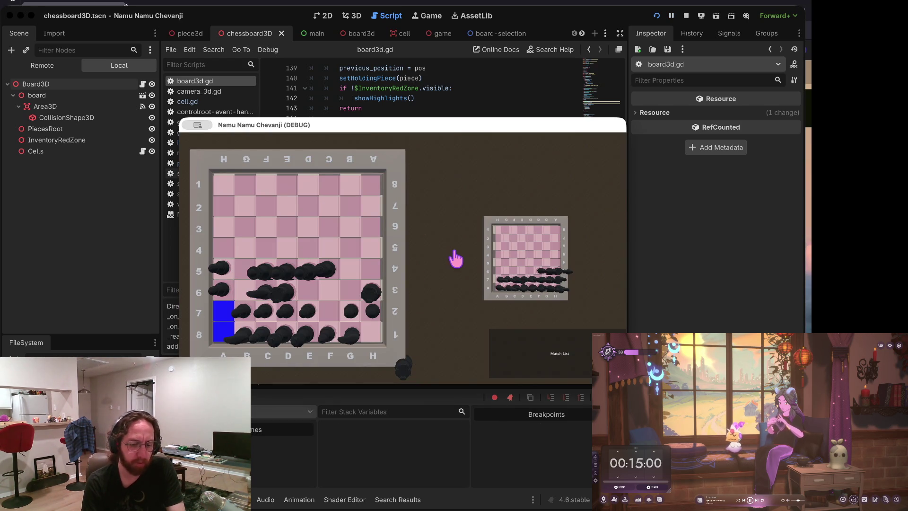
Step: In the terminal, check git status, stage all four script changes, and start a git commit
{"action": "key", "text": "super+Tab"}
{"action": "type", "text": "s"}
{"action": "key", "text": "Return"}
{"action": "type", "text": "a"}
{"action": "key", "text": "Return"}
{"action": "type", "text": "s"}
{"action": "key", "text": "Return"}
{"action": "type", "text": "git commit -m \"piece drop"}
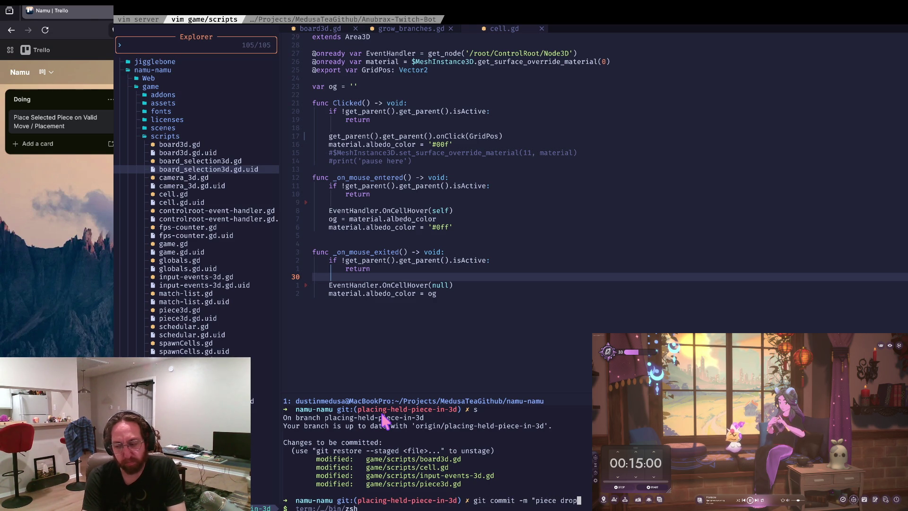
Step: Commit the staged changes with the message "placing piece almost working in 3d"
{"action": "type", "text": "down"}
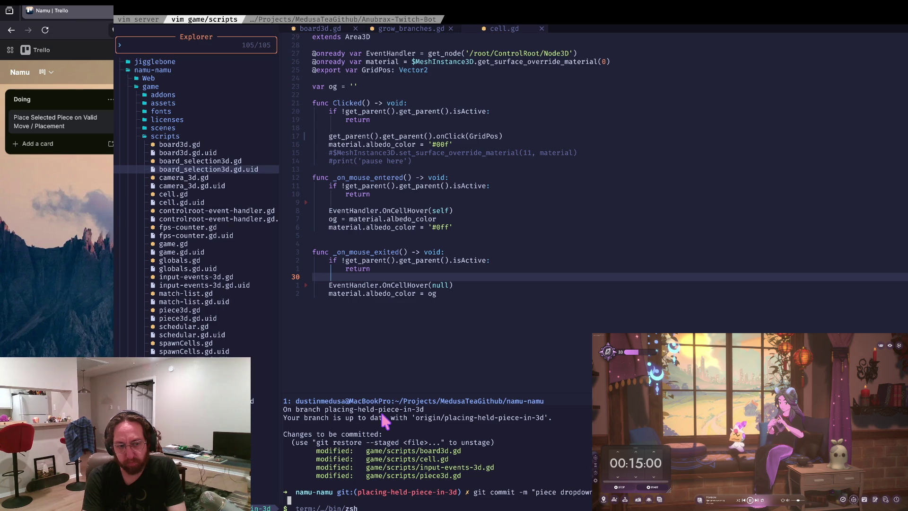
{"action": "key", "text": "BackSpace"}
{"action": "key", "text": "BackSpace"}
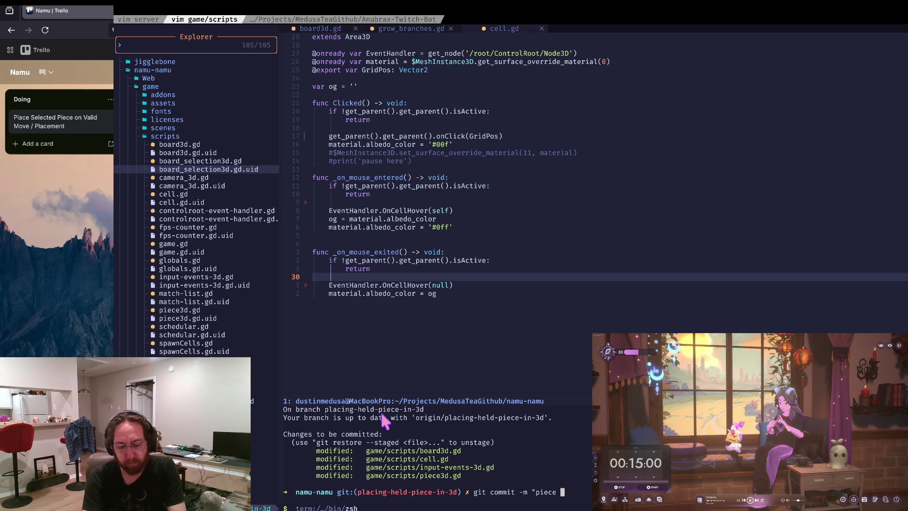
{"action": "type", "text": "lacing piece almost working in 3d\""}
{"action": "key", "text": "Return"}
Step: Push the new commit with git push and clear the terminal
{"action": "type", "text": "git push"}
{"action": "key", "text": "Return"}
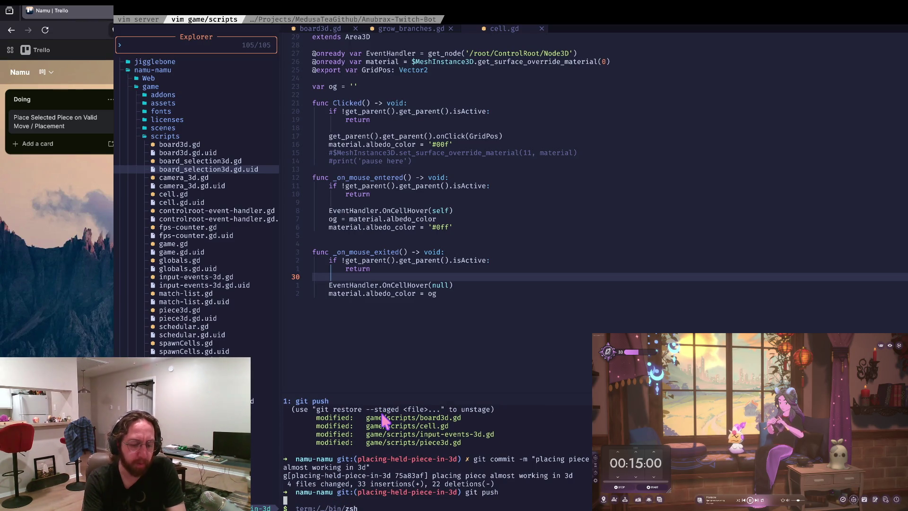
{"action": "key", "text": "ctrl+l"}
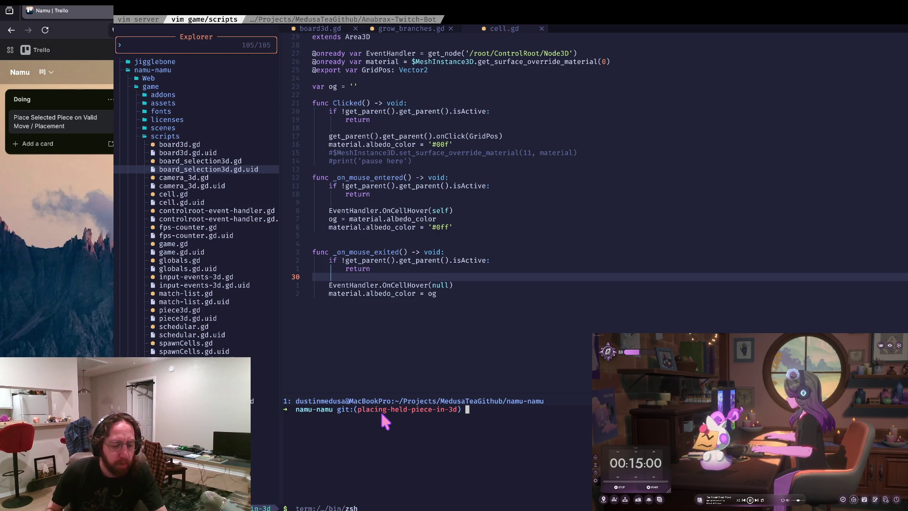
Step: Switch workspaces from the Neovim terminal to the Godot editor and running chess game
{"action": "key", "text": "ctrl+Left"}
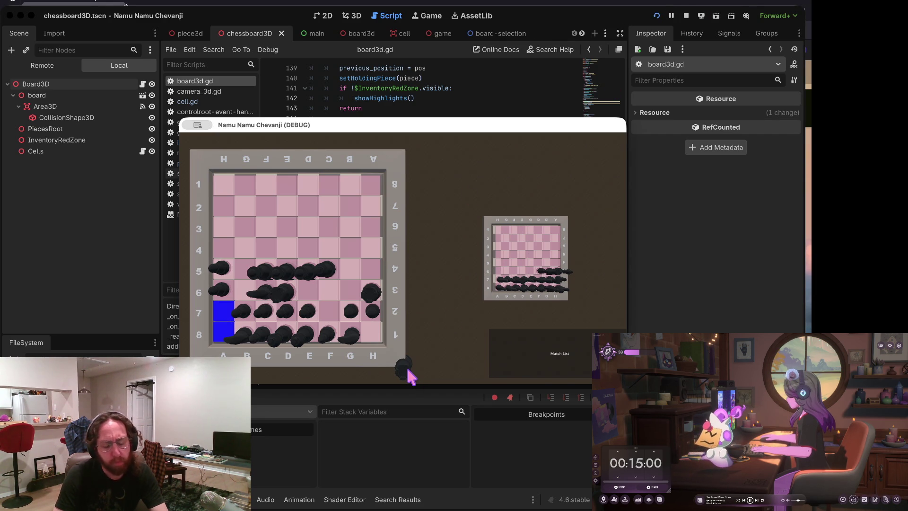
Step: Show the running game's Remote scene tree and expand ControlRoot
{"action": "left_click", "coordinate": [672, 17]}
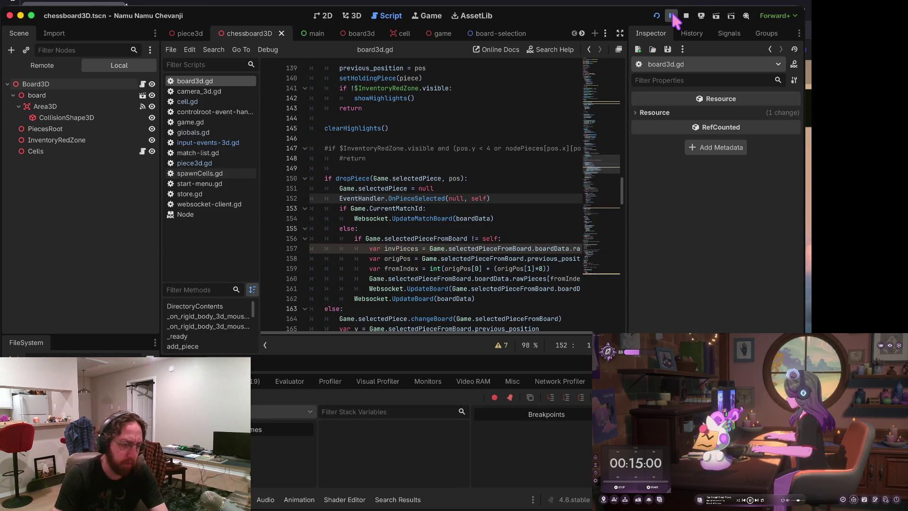
{"action": "left_click", "coordinate": [47, 69]}
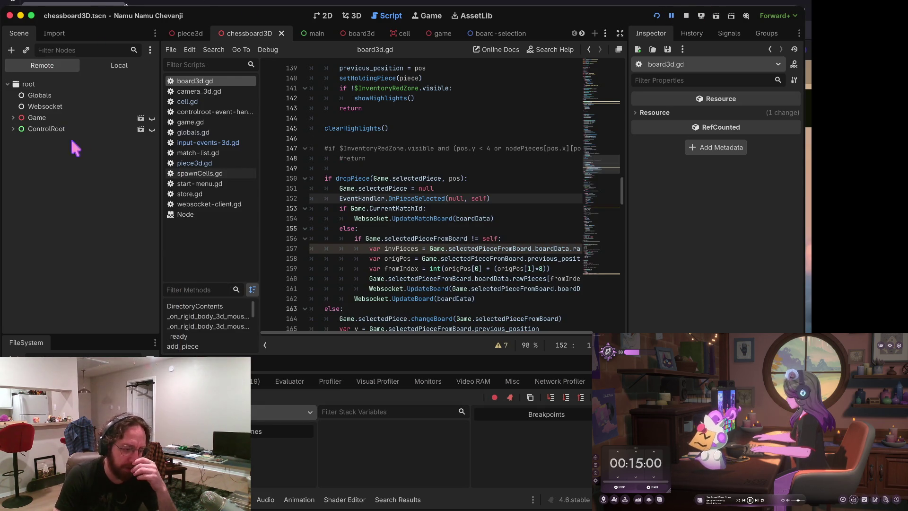
{"action": "left_click", "coordinate": [14, 128]}
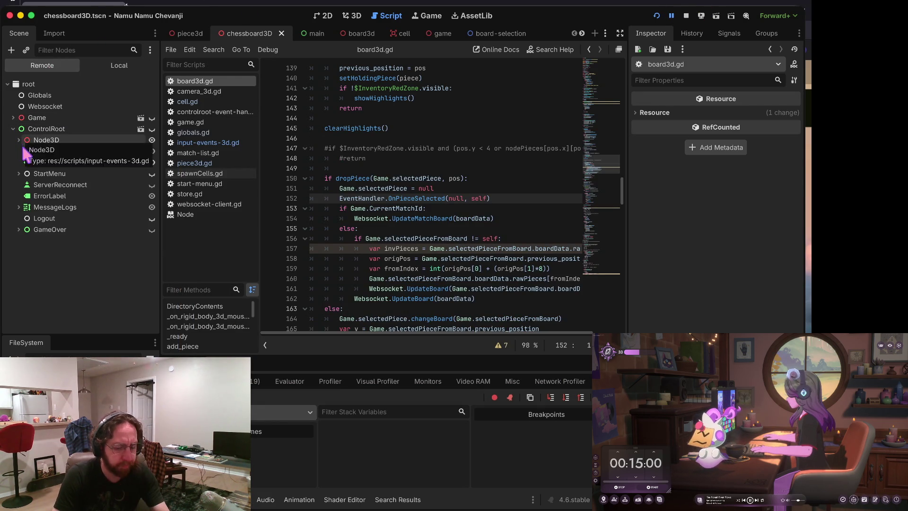
{"action": "key", "text": "ctrl+Right"}
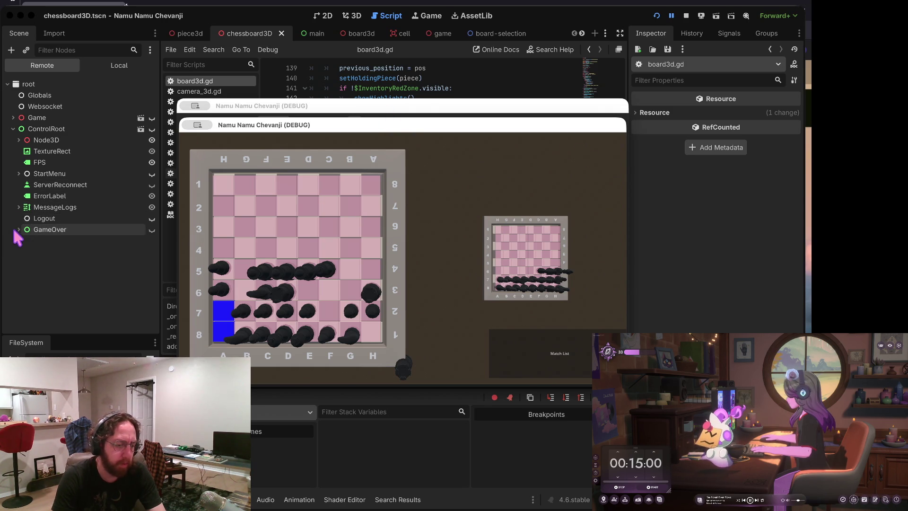
Step: Expand Node3D > Lobby > Board3D > Cells and inspect Cell 00 and its mesh material
{"action": "left_click", "coordinate": [19, 140]}
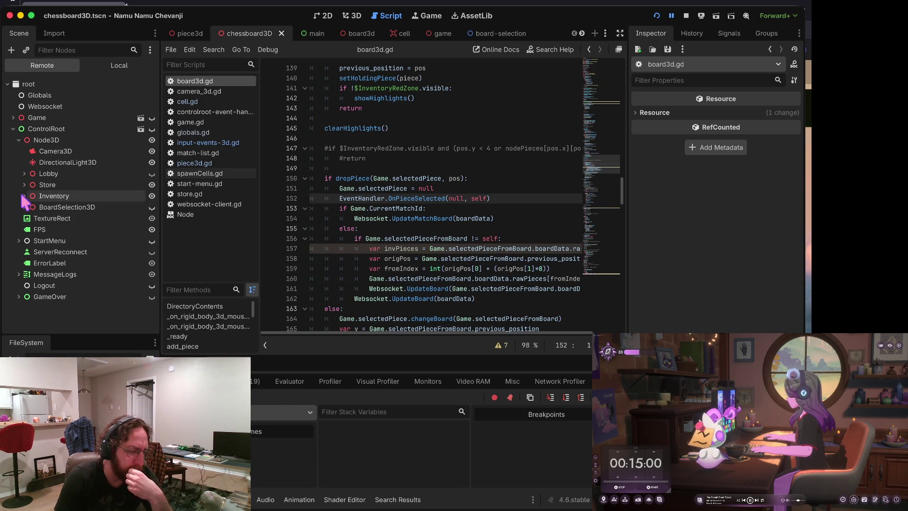
{"action": "left_click", "coordinate": [24, 173]}
{"action": "left_click", "coordinate": [30, 185]}
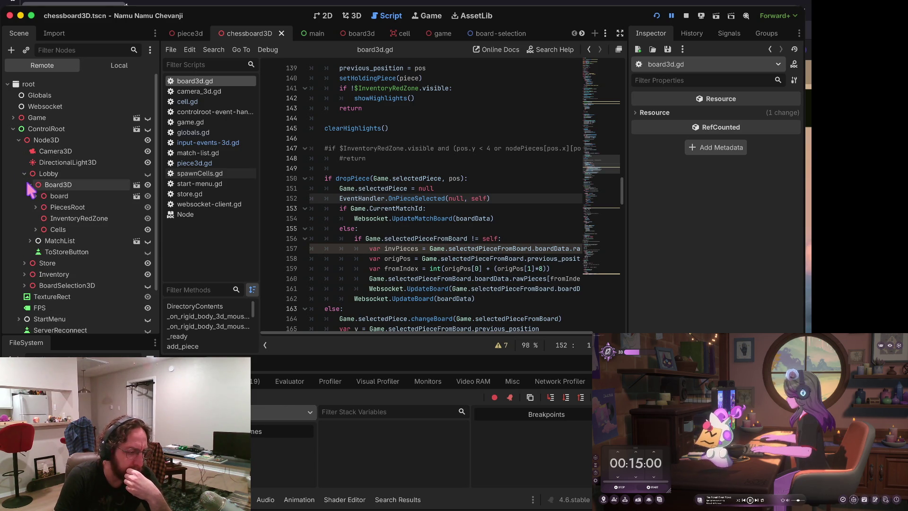
{"action": "left_click", "coordinate": [35, 230]}
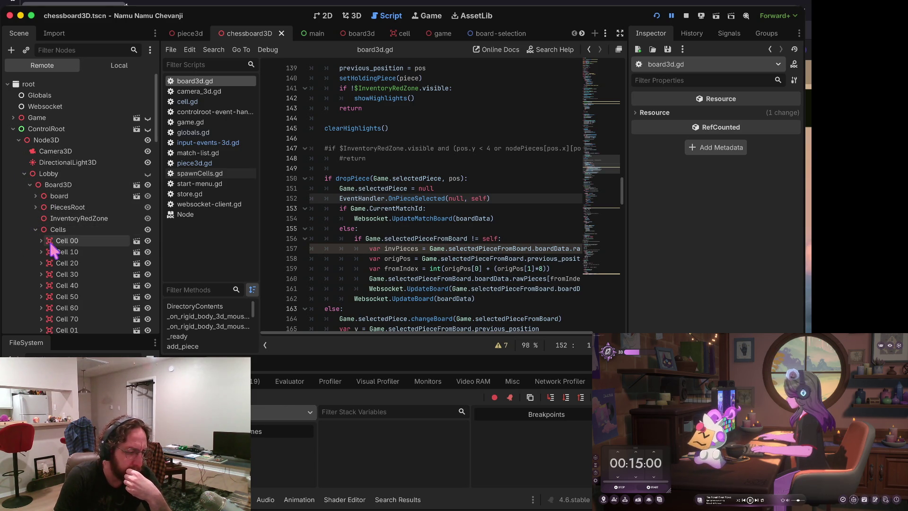
{"action": "left_click", "coordinate": [49, 241]}
{"action": "left_click", "coordinate": [74, 252]}
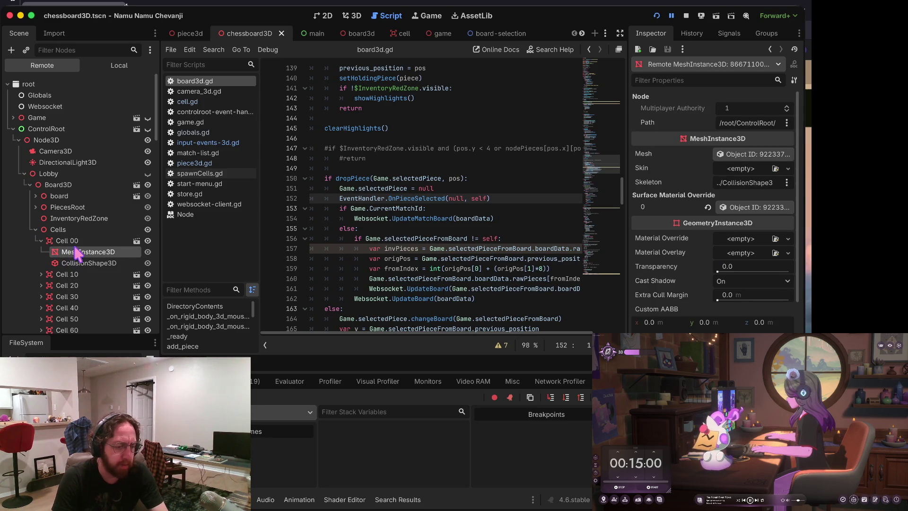
{"action": "left_click", "coordinate": [71, 241]}
{"action": "key", "text": "super+Tab"}
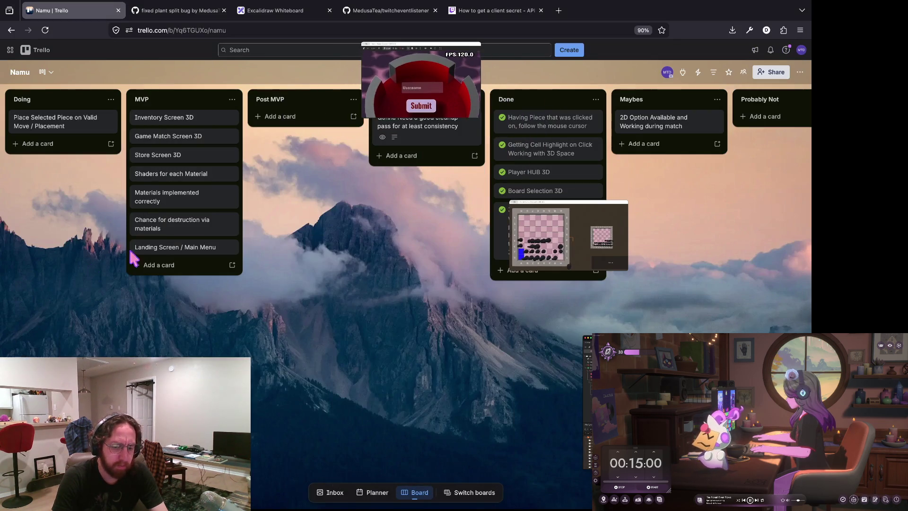
Step: Return to Godot, stop the chess test run, and scroll to board3d.gd's dropPiece code
{"action": "left_click", "coordinate": [533, 255]}
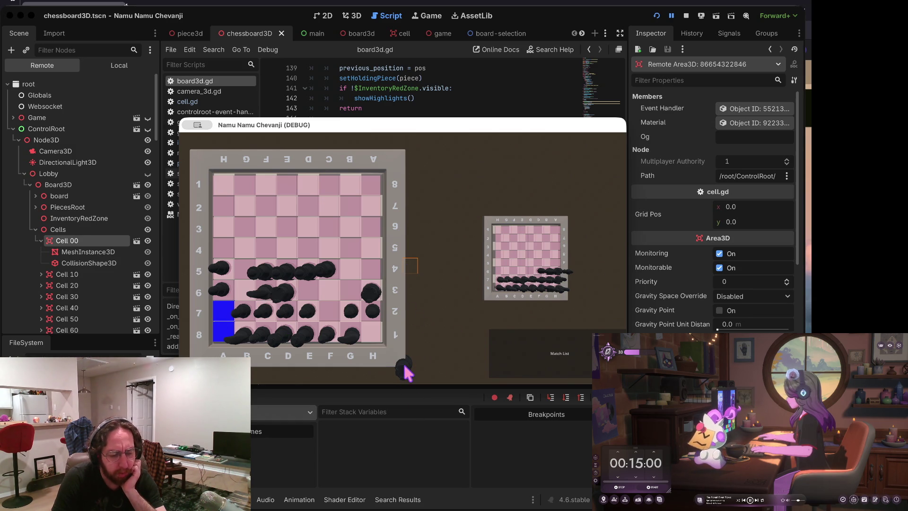
{"action": "left_click", "coordinate": [425, 99]}
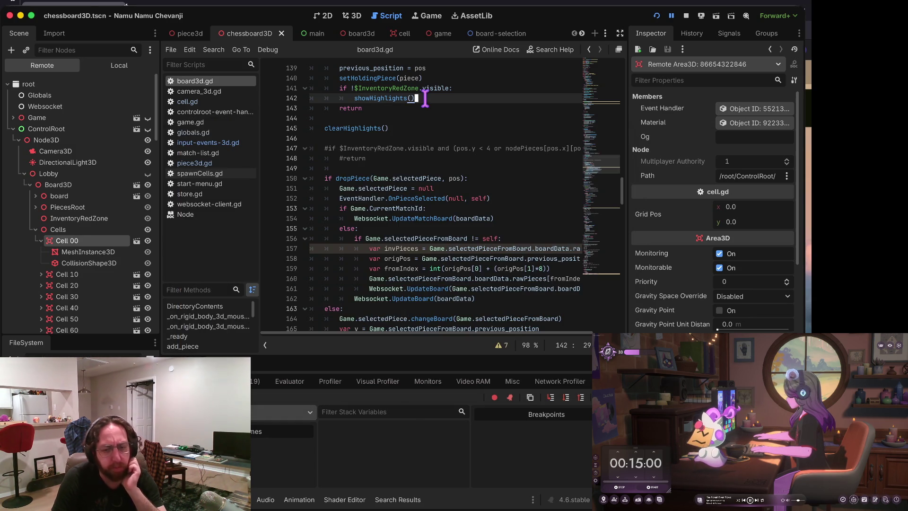
{"action": "left_click", "coordinate": [691, 15]}
{"action": "scroll", "coordinate": [453, 216], "scroll_direction": "down", "scroll_amount": 4}
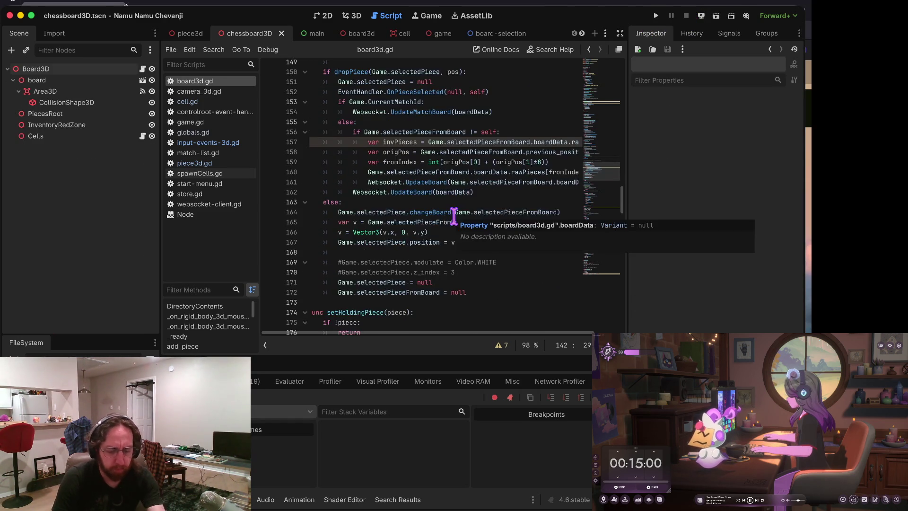
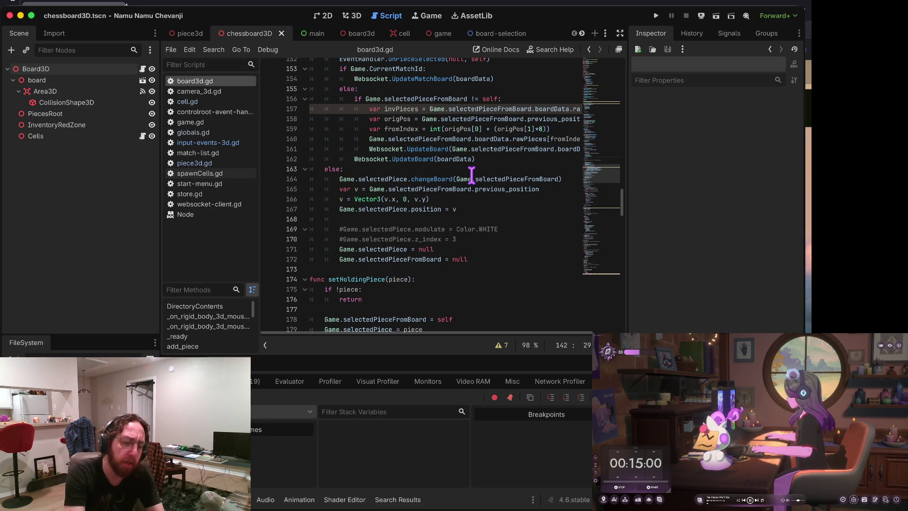
Step: Review dropPiece's else branch, the changeBoard call and the commented InventoryRedZone check
{"action": "scroll", "coordinate": [470, 175], "scroll_direction": "up", "scroll_amount": 1}
{"action": "triple_click", "coordinate": [469, 176]}
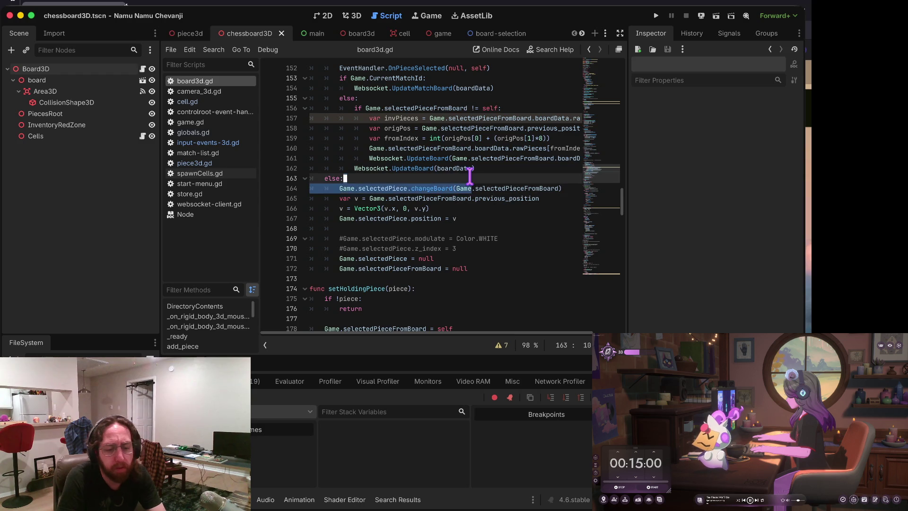
{"action": "key", "text": "Home"}
{"action": "key", "text": "ctrl+Right"}
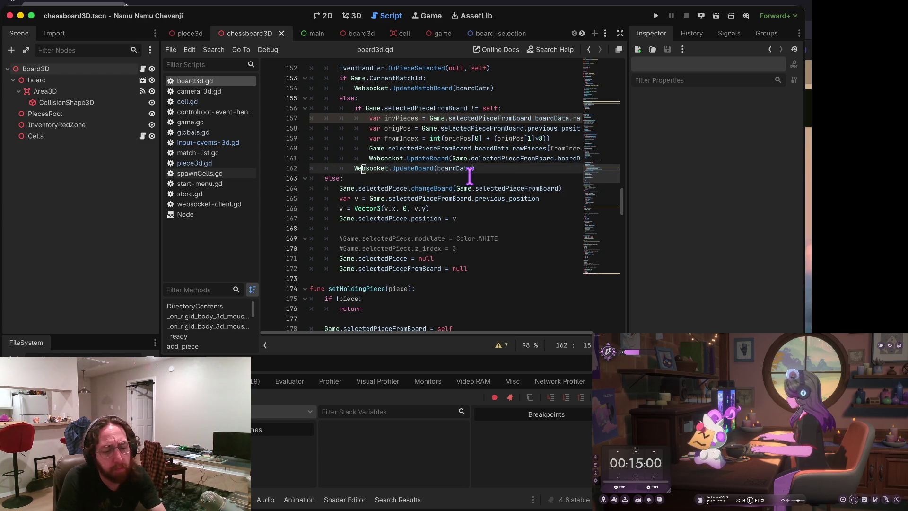
{"action": "key", "text": "Down"}
{"action": "key", "text": "Up"}
{"action": "key", "text": "Up"}
{"action": "key", "text": "Up"}
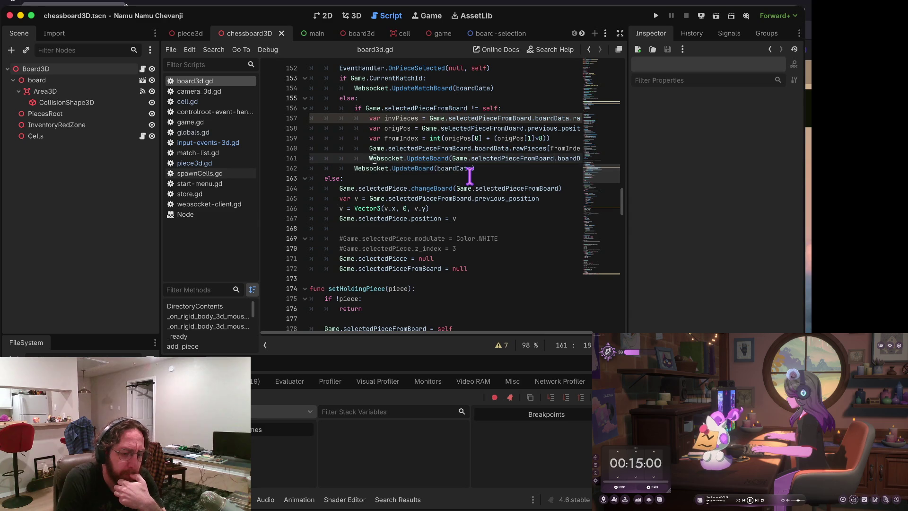
{"action": "key", "text": "Up"}
{"action": "key", "text": "Up"}
{"action": "key", "text": "Up"}
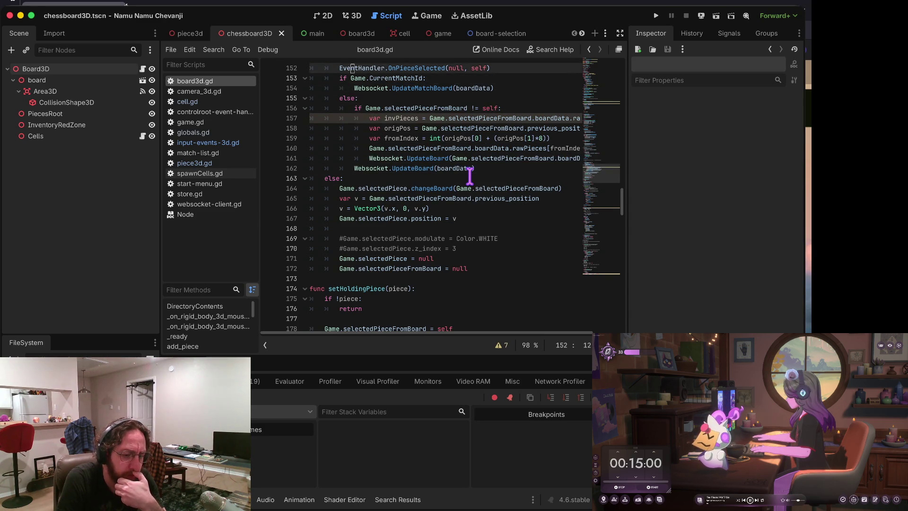
{"action": "key", "text": "Up"}
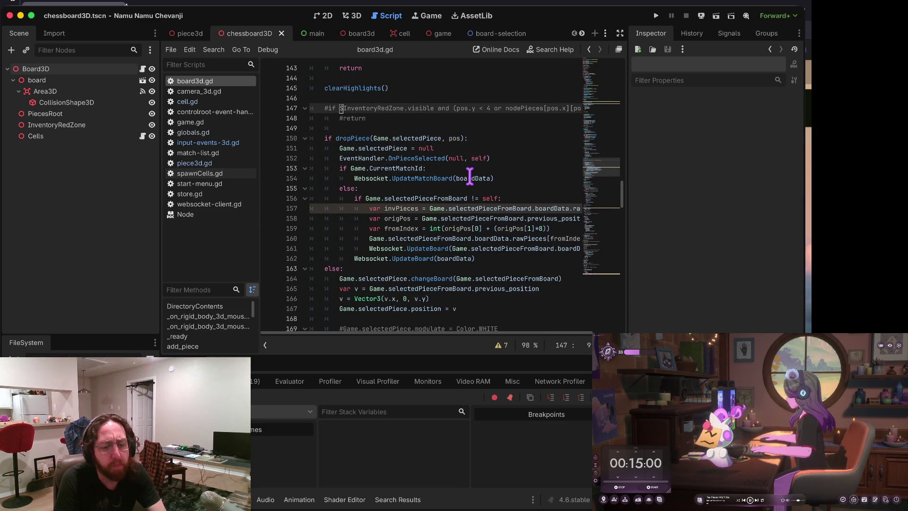
{"action": "key", "text": "Right"}
{"action": "key", "text": "Right"}
{"action": "key", "text": "Right"}
{"action": "key", "text": "Right"}
{"action": "key", "text": "Right"}
{"action": "key", "text": "Right"}
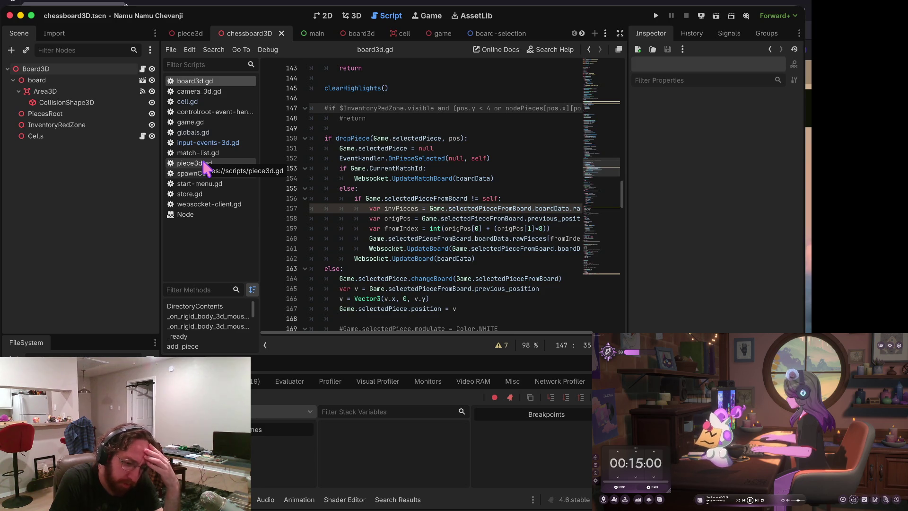
Step: Add a breakpoint on line 151 of board3d.gd and run the project
{"action": "scroll", "coordinate": [379, 167], "scroll_direction": "down", "scroll_amount": 1}
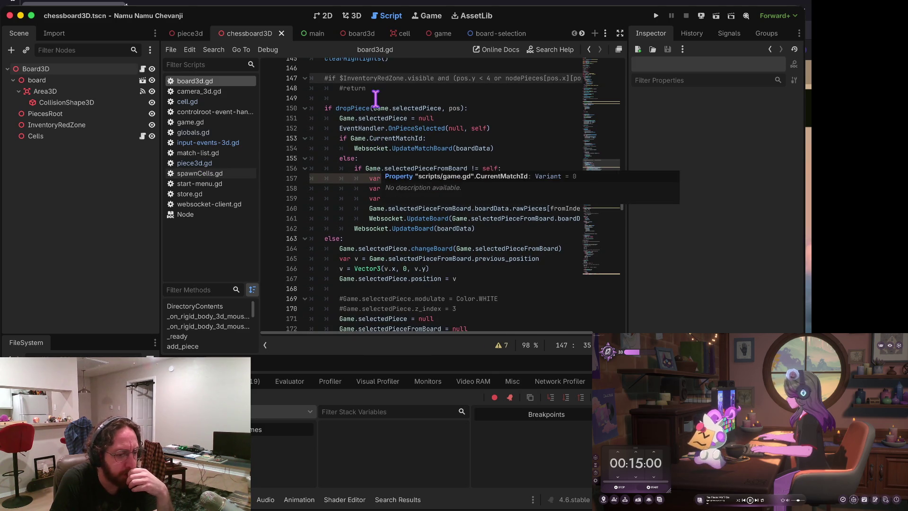
{"action": "left_click", "coordinate": [270, 119]}
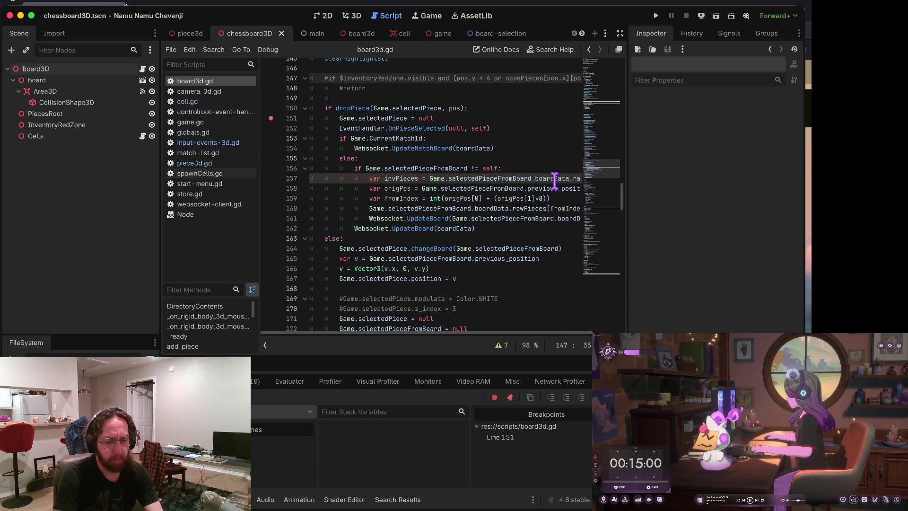
{"action": "key", "text": "super+b"}
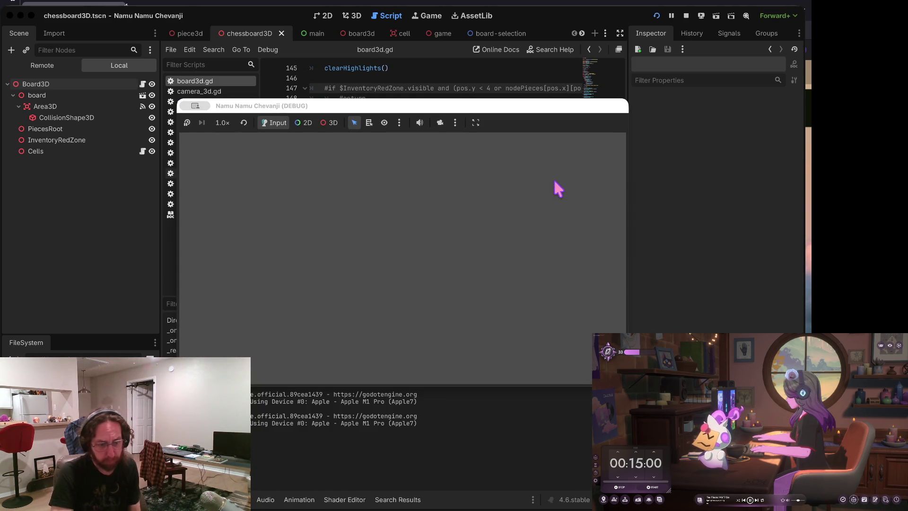
Step: Log in to the running game with a username
{"action": "left_click", "coordinate": [428, 257]}
{"action": "type", "text": "v"}
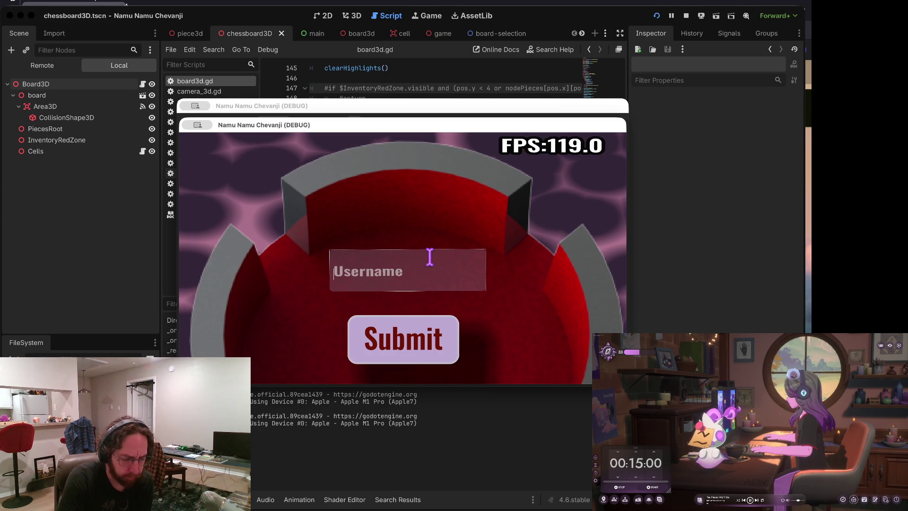
{"action": "left_click", "coordinate": [409, 339]}
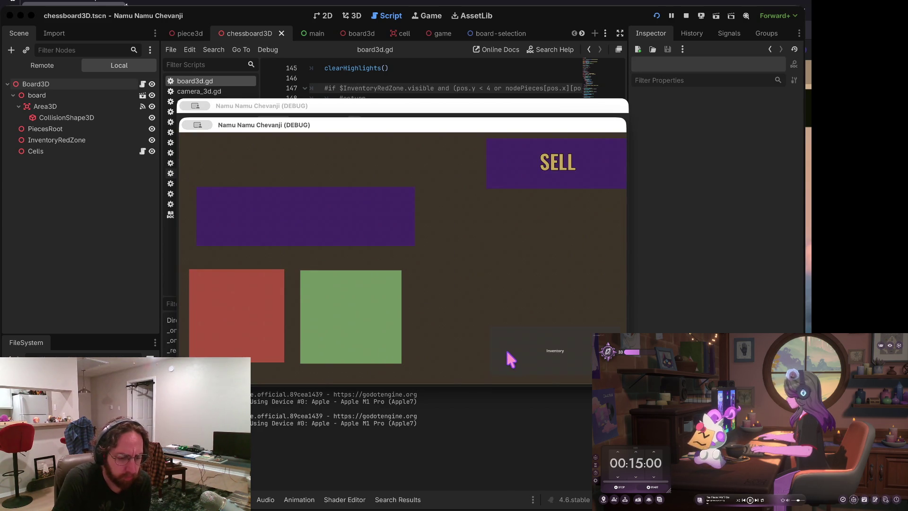
Step: Drag the black A8 piece to A7, off the board, back near G4, then stop the game
{"action": "mouse_move", "coordinate": [207, 348]}
{"action": "left_mouse_down"}
{"action": "mouse_move", "coordinate": [223, 314]}
{"action": "mouse_move", "coordinate": [222, 323]}
{"action": "left_mouse_up"}
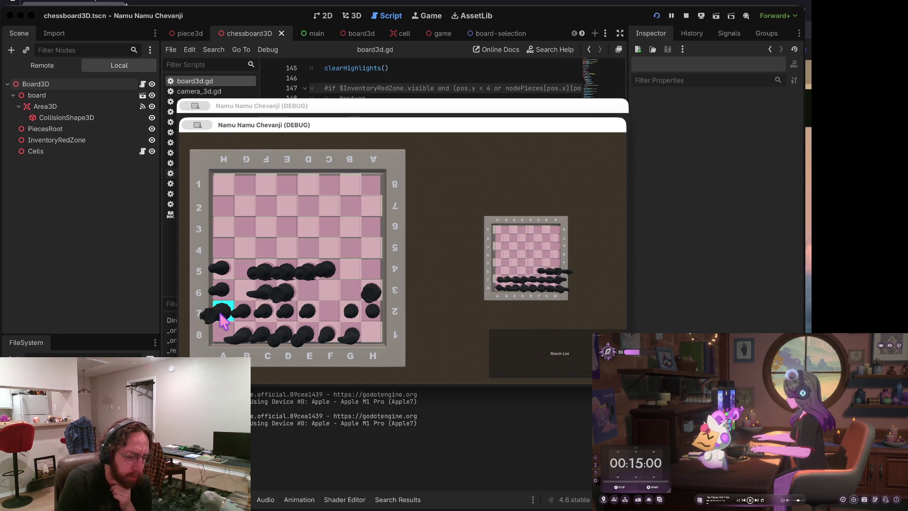
{"action": "left_click_drag", "start_coordinate": [222, 320], "coordinate": [223, 319]}
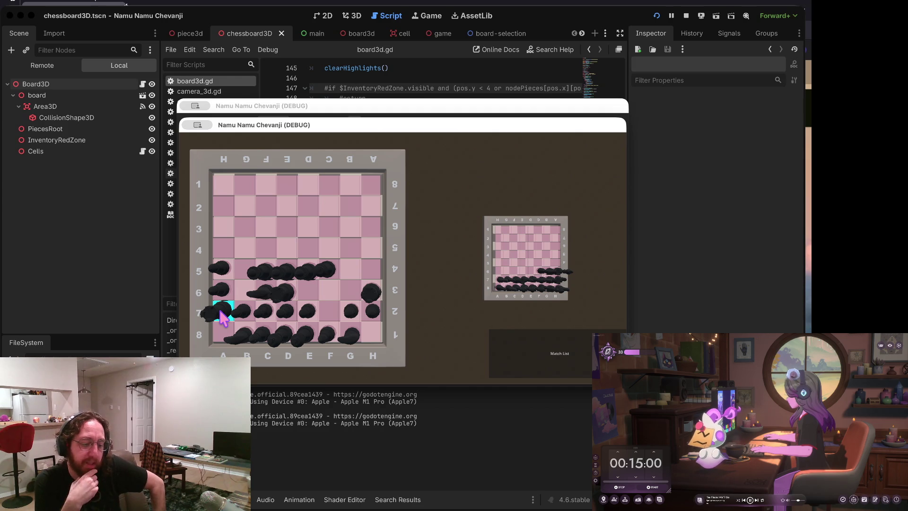
{"action": "mouse_move", "coordinate": [220, 312]}
{"action": "left_mouse_down"}
{"action": "mouse_move", "coordinate": [413, 332]}
{"action": "mouse_move", "coordinate": [426, 360]}
{"action": "mouse_move", "coordinate": [397, 368]}
{"action": "mouse_move", "coordinate": [414, 374]}
{"action": "mouse_move", "coordinate": [388, 354]}
{"action": "mouse_move", "coordinate": [442, 384]}
{"action": "left_mouse_up"}
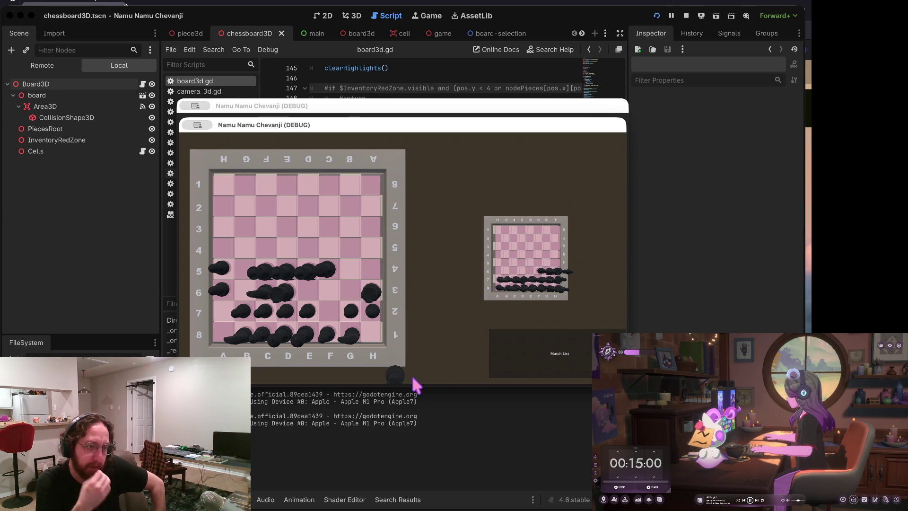
{"action": "mouse_move", "coordinate": [416, 353]}
{"action": "left_mouse_down"}
{"action": "mouse_move", "coordinate": [389, 243]}
{"action": "mouse_move", "coordinate": [411, 356]}
{"action": "mouse_move", "coordinate": [423, 368]}
{"action": "left_mouse_up"}
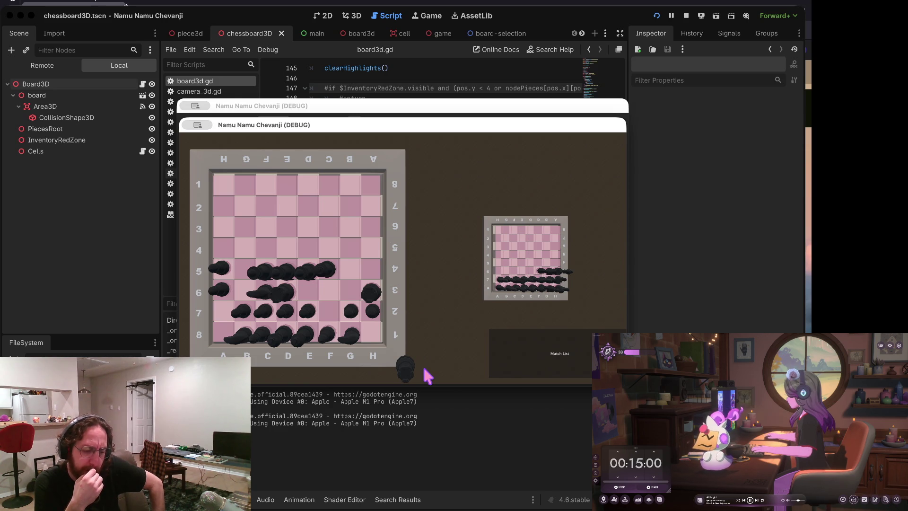
{"action": "left_click_drag", "start_coordinate": [423, 368], "coordinate": [366, 243]}
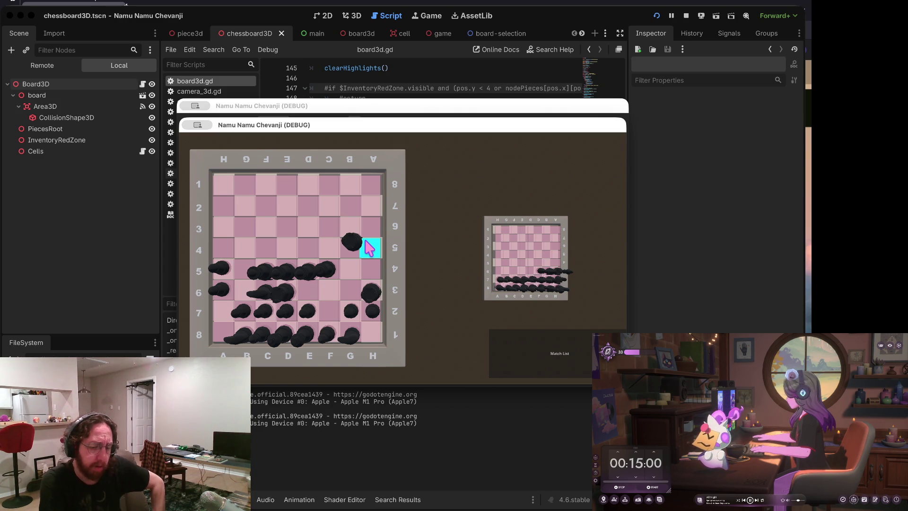
{"action": "left_click", "coordinate": [686, 16]}
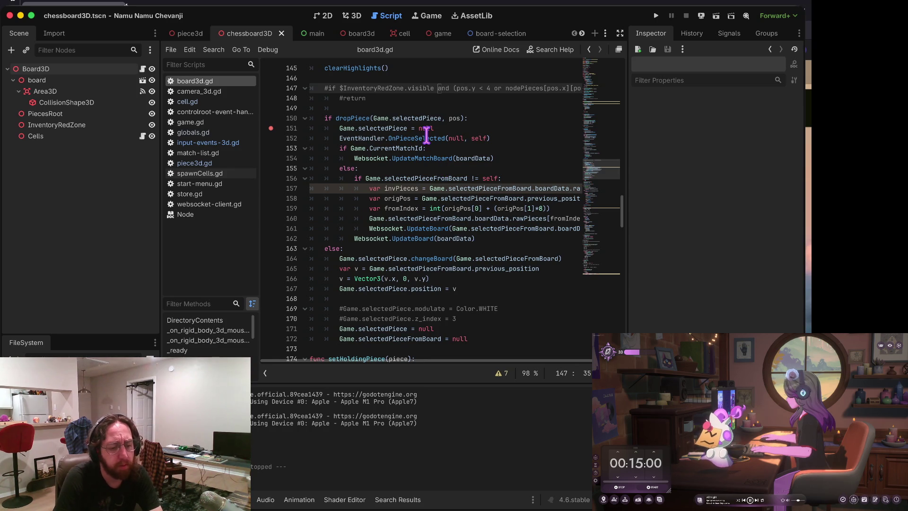
Step: Save the scene and script, then scroll around the dropPiece code in board3d.gd
{"action": "left_click", "coordinate": [517, 129]}
{"action": "key", "text": "super+s"}
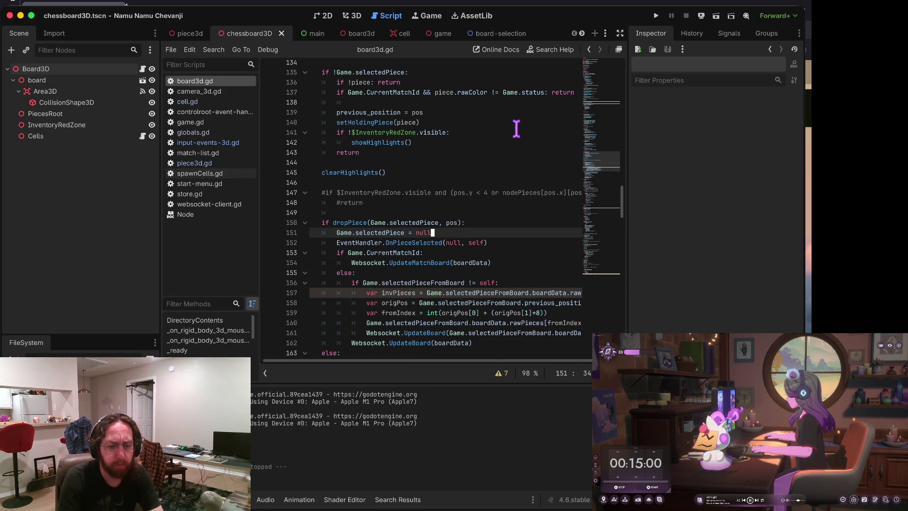
{"action": "left_click", "coordinate": [446, 166]}
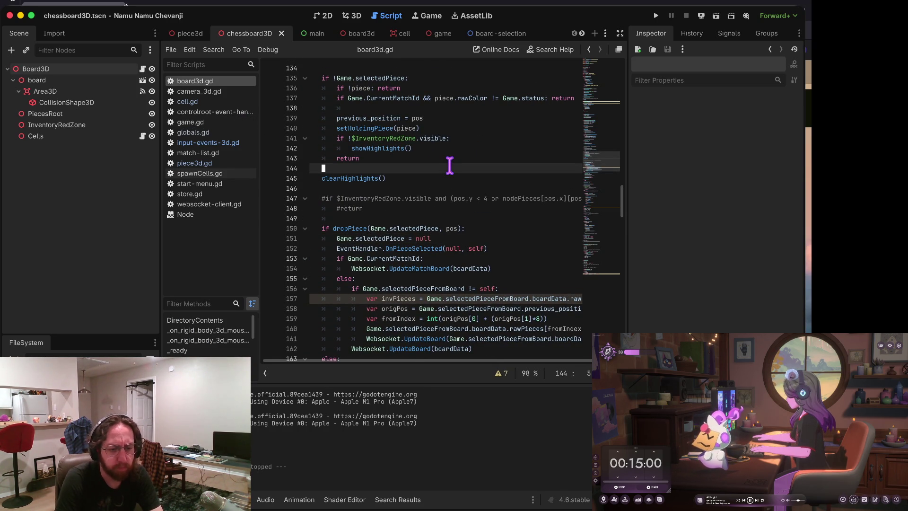
{"action": "scroll", "coordinate": [446, 166], "scroll_direction": "down", "scroll_amount": 1}
{"action": "key", "text": "Down"}
{"action": "scroll", "coordinate": [446, 166], "scroll_direction": "down", "scroll_amount": 2}
{"action": "key", "text": "Down"}
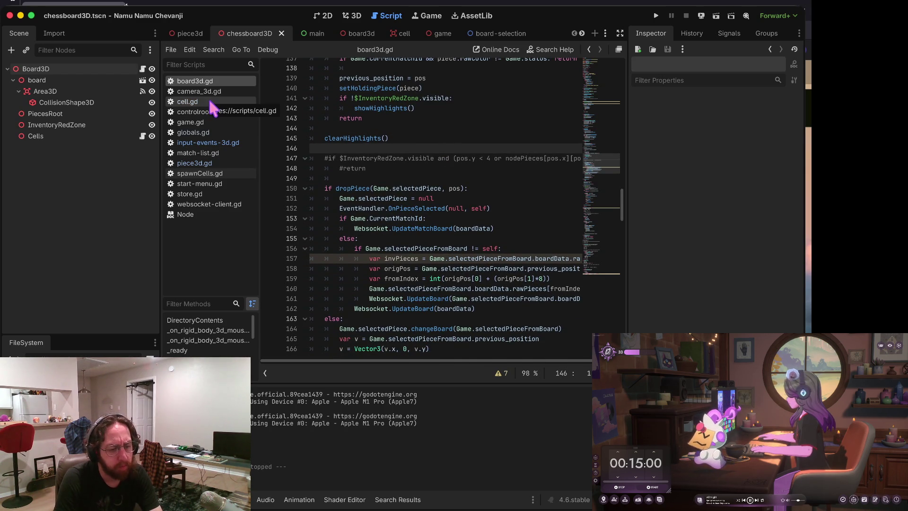
{"action": "scroll", "coordinate": [362, 148], "scroll_direction": "up", "scroll_amount": 1}
{"action": "left_click_drag", "start_coordinate": [362, 148], "coordinate": [363, 137]}
{"action": "scroll", "coordinate": [363, 138], "scroll_direction": "up", "scroll_amount": 5}
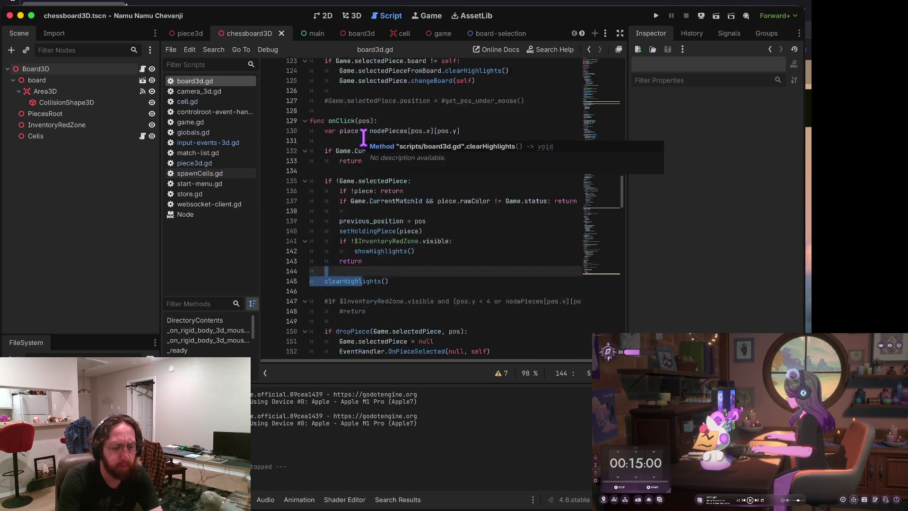
Step: Search 'init_' to read the init_pieces loop, then switch to piece3d.gd
{"action": "key", "text": "ctrl+f"}
{"action": "type", "text": "init_"}
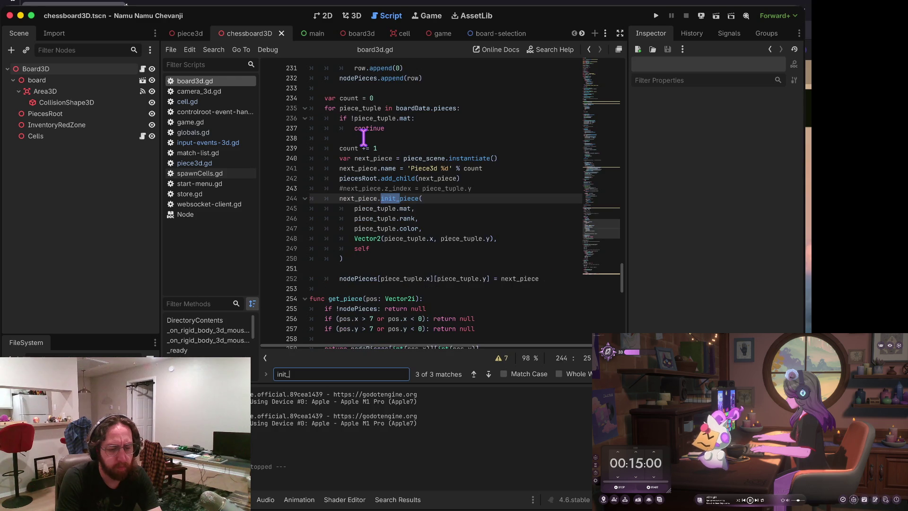
{"action": "key", "text": "Escape"}
{"action": "scroll", "coordinate": [366, 125], "scroll_direction": "up", "scroll_amount": 7}
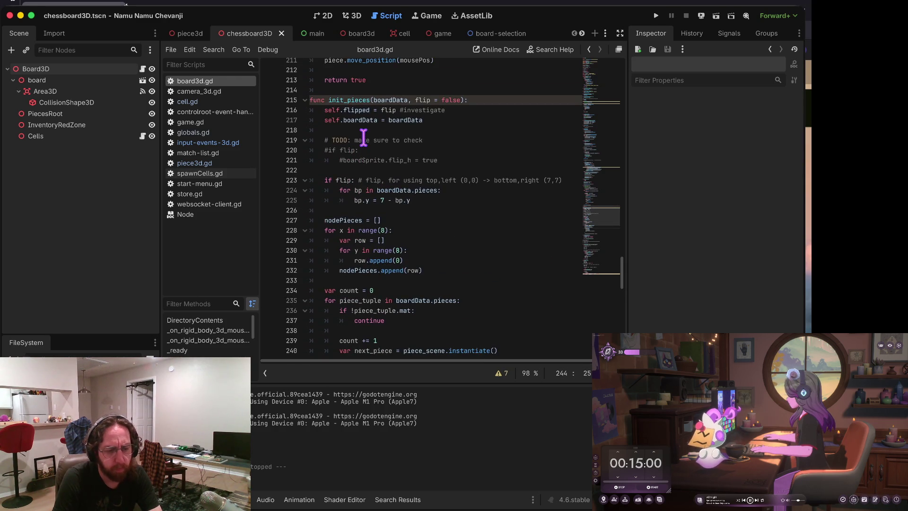
{"action": "left_click", "coordinate": [349, 100]}
{"action": "scroll", "coordinate": [405, 184], "scroll_direction": "down", "scroll_amount": 8}
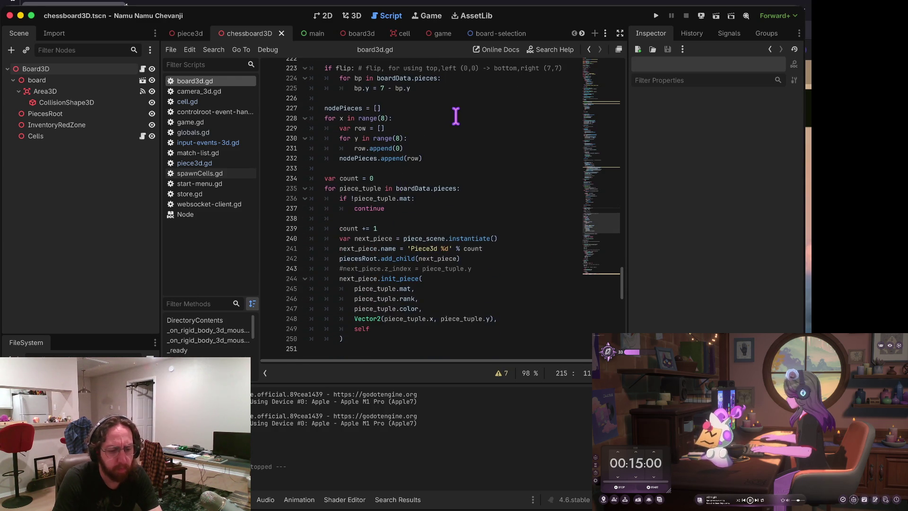
{"action": "scroll", "coordinate": [455, 115], "scroll_direction": "up", "scroll_amount": 2}
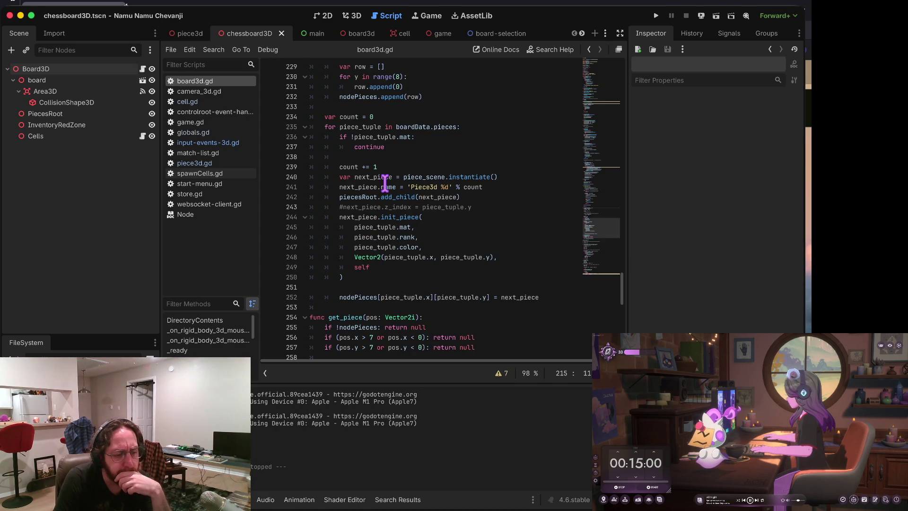
{"action": "left_click", "coordinate": [204, 163]}
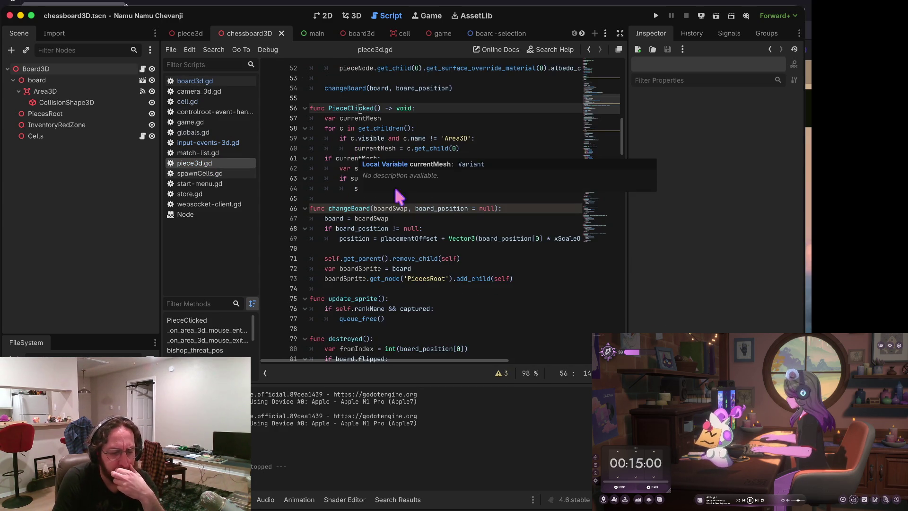
Step: Scroll through piece3d.gd and inspect the changeBoard call at line 54
{"action": "scroll", "coordinate": [410, 198], "scroll_direction": "up", "scroll_amount": 3}
{"action": "scroll", "coordinate": [409, 198], "scroll_direction": "down", "scroll_amount": 10}
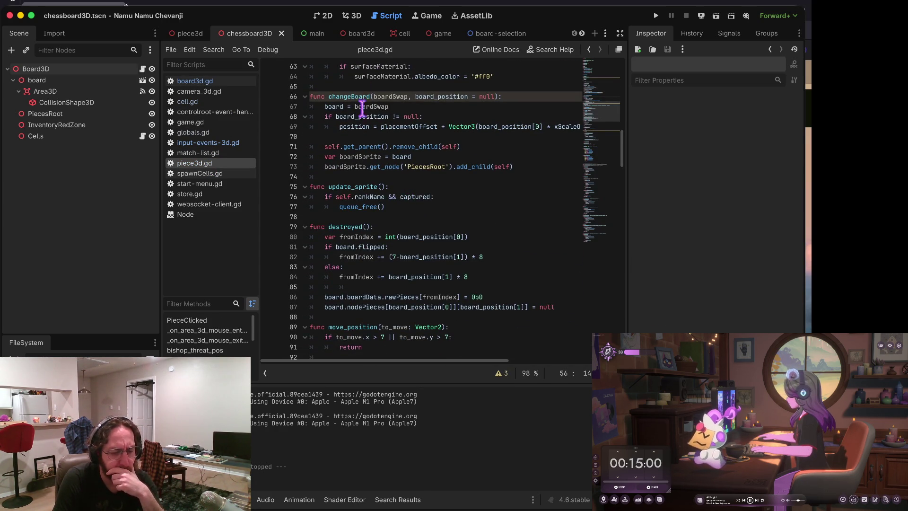
{"action": "scroll", "coordinate": [503, 139], "scroll_direction": "up", "scroll_amount": 5}
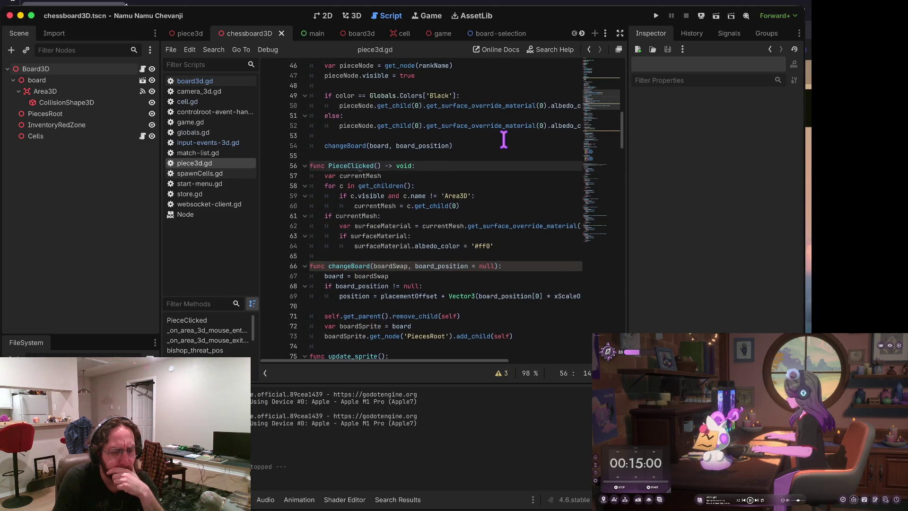
{"action": "scroll", "coordinate": [503, 139], "scroll_direction": "up", "scroll_amount": 5}
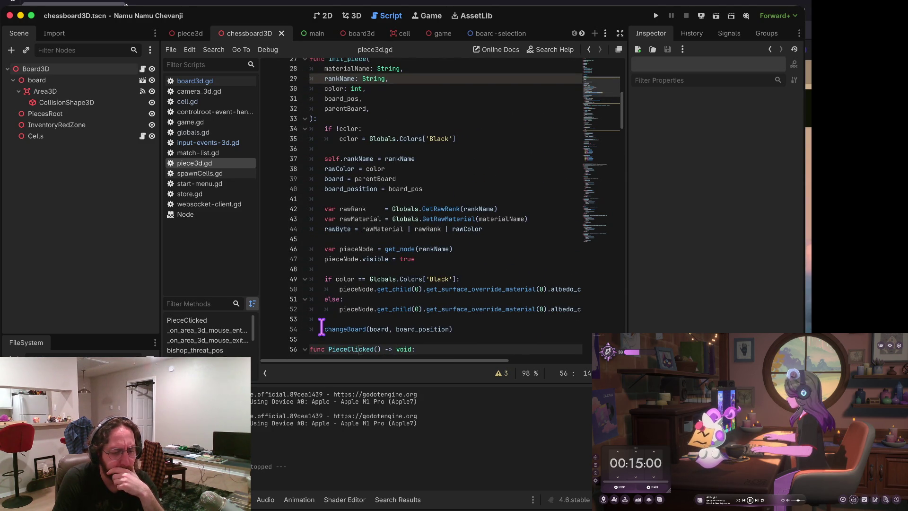
{"action": "left_click_drag", "start_coordinate": [348, 327], "coordinate": [348, 327]}
{"action": "scroll", "coordinate": [348, 326], "scroll_direction": "up", "scroll_amount": 1}
{"action": "scroll", "coordinate": [348, 326], "scroll_direction": "down", "scroll_amount": 2}
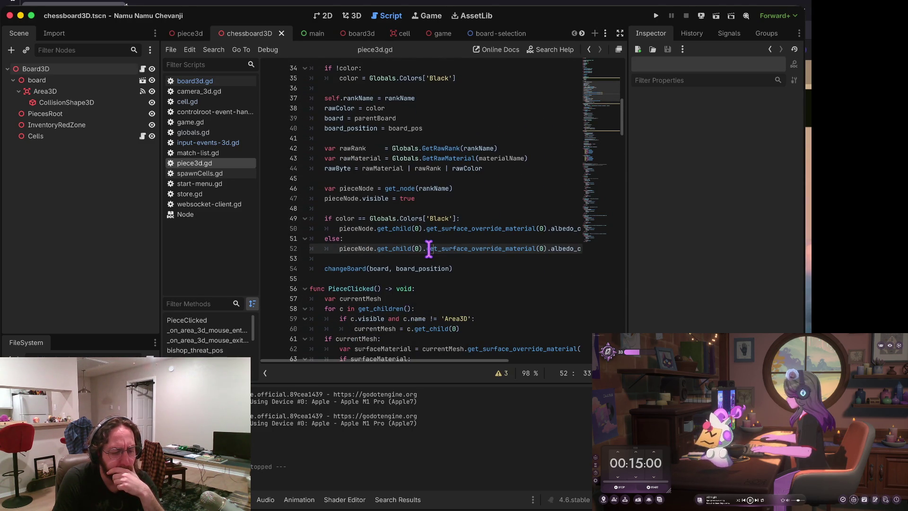
{"action": "left_click", "coordinate": [341, 268]}
{"action": "scroll", "coordinate": [342, 268], "scroll_direction": "down", "scroll_amount": 6}
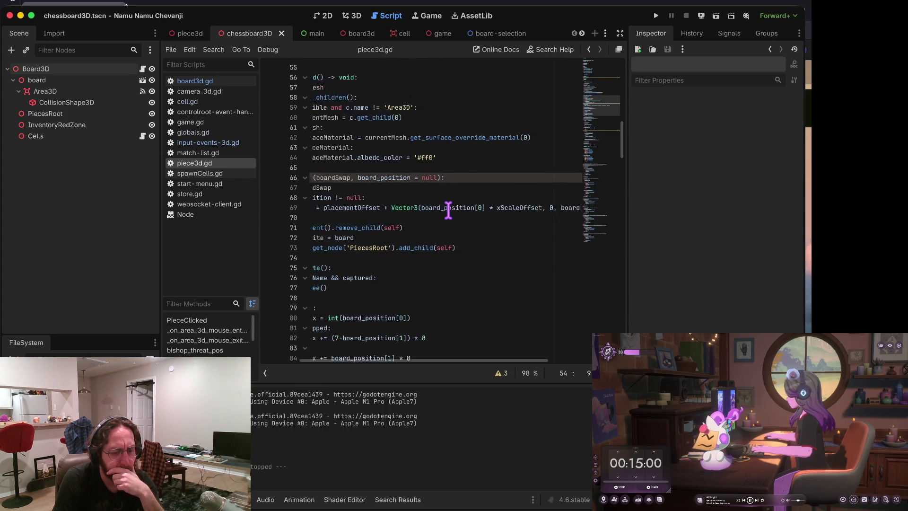
{"action": "scroll", "coordinate": [447, 209], "scroll_direction": "right", "scroll_amount": 5}
{"action": "left_click", "coordinate": [448, 209]}
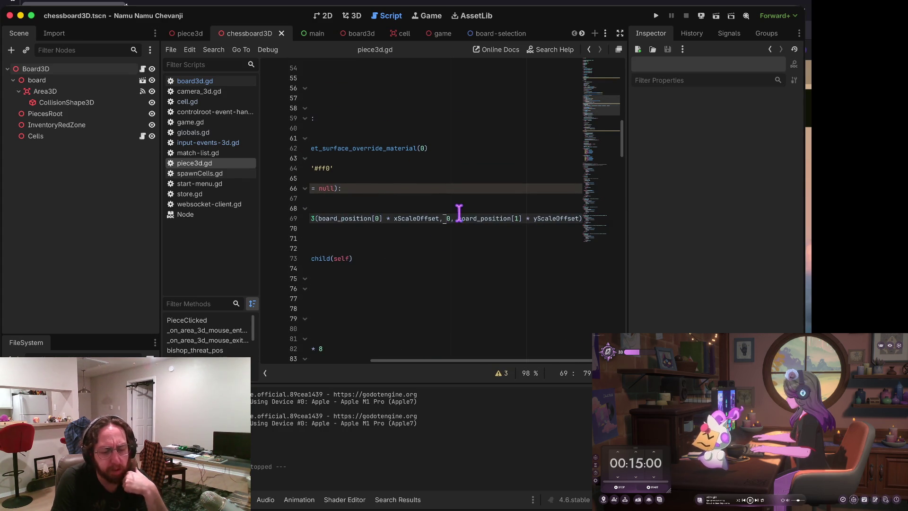
{"action": "scroll", "coordinate": [445, 213], "scroll_direction": "left", "scroll_amount": 5}
{"action": "scroll", "coordinate": [444, 213], "scroll_direction": "up", "scroll_amount": 1}
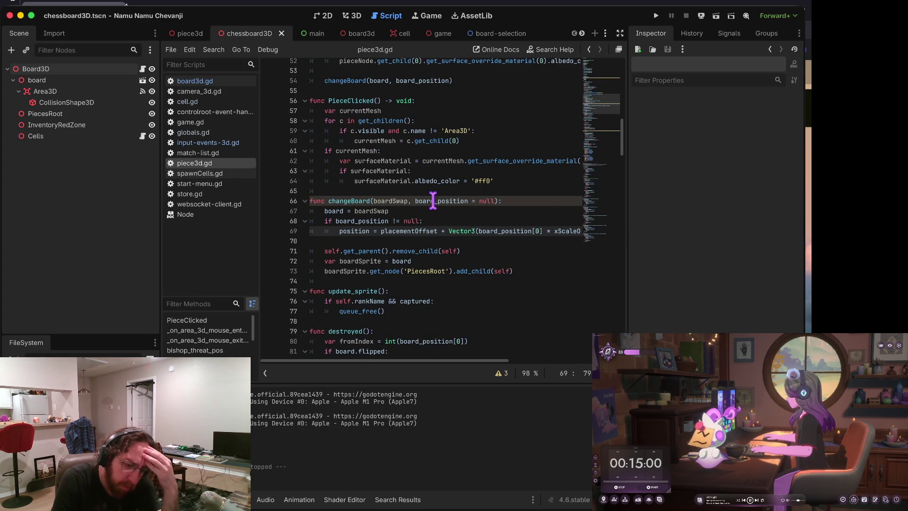
Step: Highlight every use of changeBoard in piece3d.gd and review its definition
{"action": "double_click", "coordinate": [344, 201]}
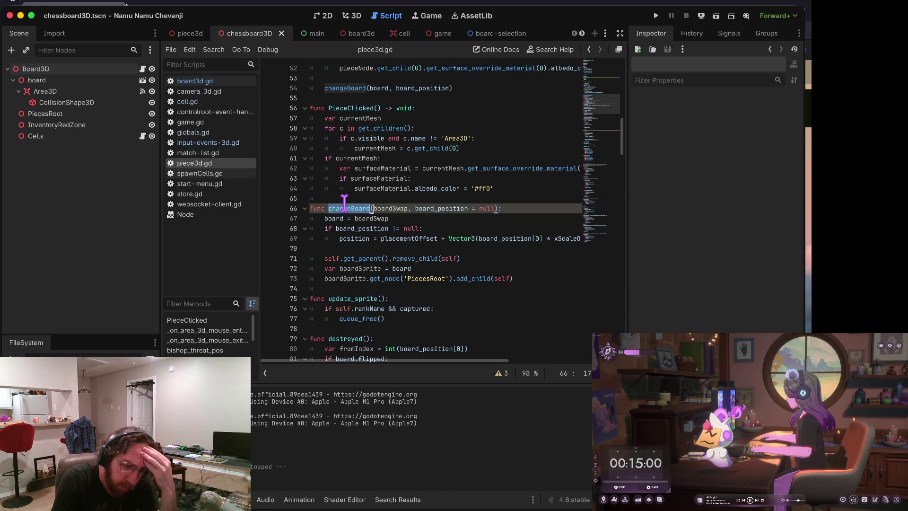
{"action": "scroll", "coordinate": [385, 101], "scroll_direction": "up", "scroll_amount": 2}
{"action": "scroll", "coordinate": [386, 100], "scroll_direction": "up", "scroll_amount": 2}
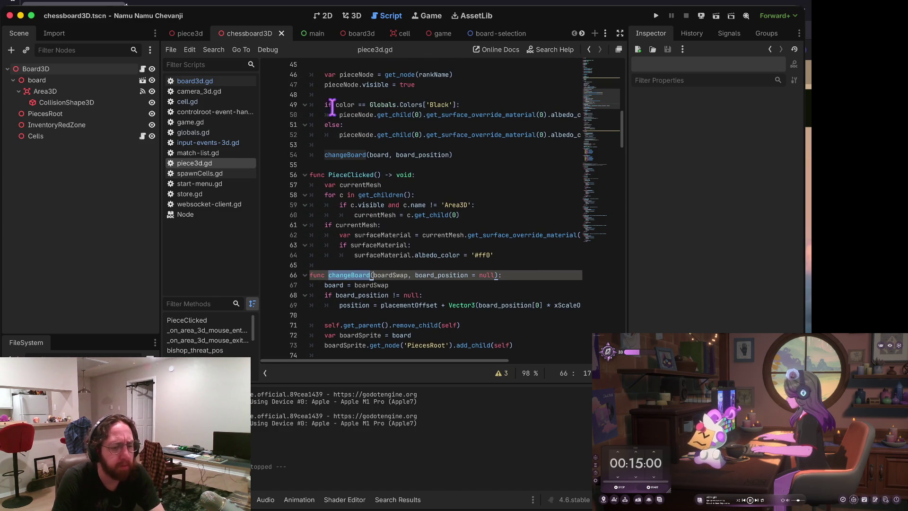
{"action": "scroll", "coordinate": [323, 122], "scroll_direction": "up", "scroll_amount": 3}
{"action": "scroll", "coordinate": [322, 124], "scroll_direction": "down", "scroll_amount": 5}
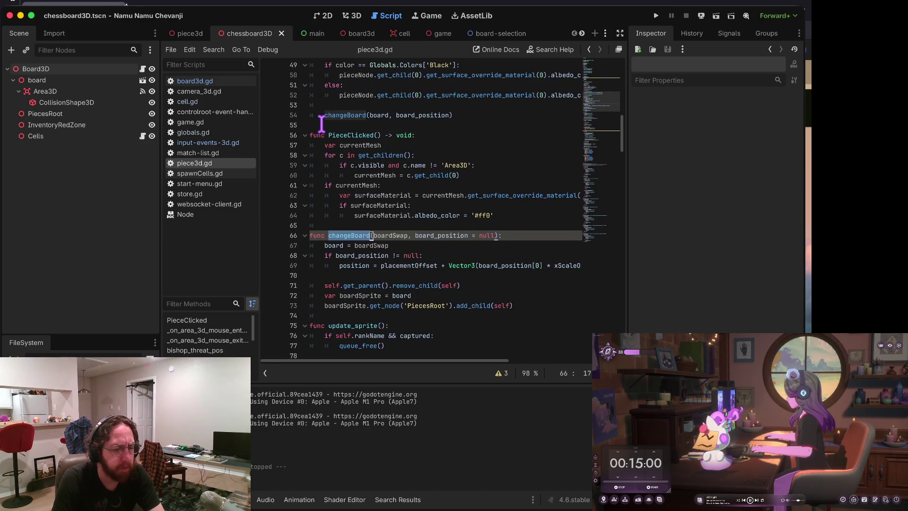
Step: Switch through board3d.gd and piece3d.gd to input-events-3d.gd
{"action": "left_click", "coordinate": [226, 81]}
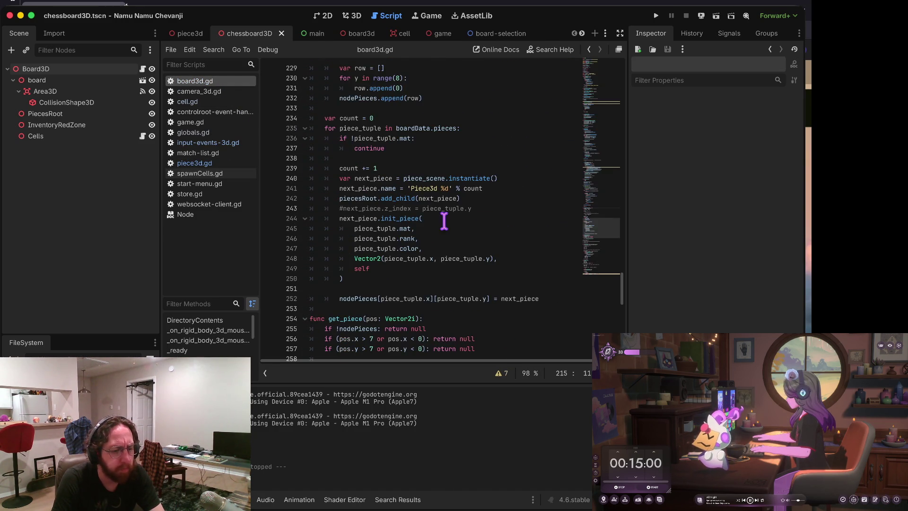
{"action": "left_click", "coordinate": [197, 164]}
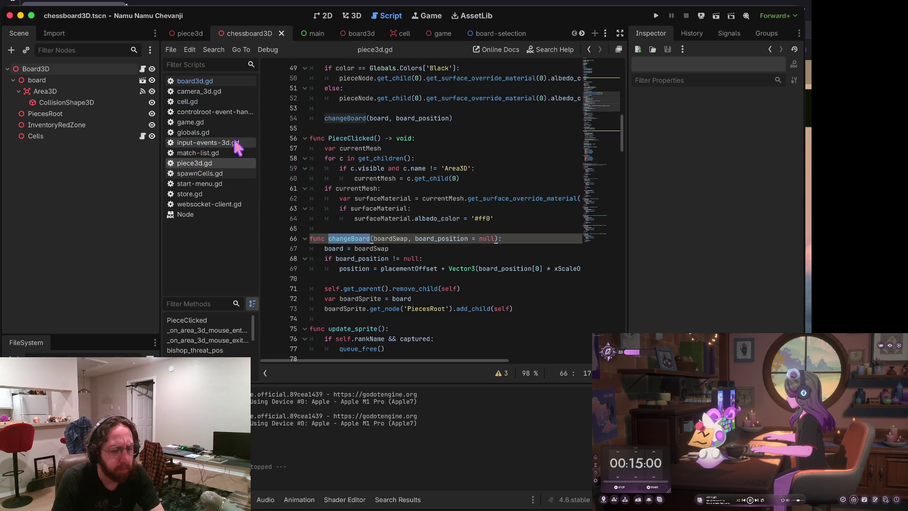
{"action": "left_click", "coordinate": [227, 142]}
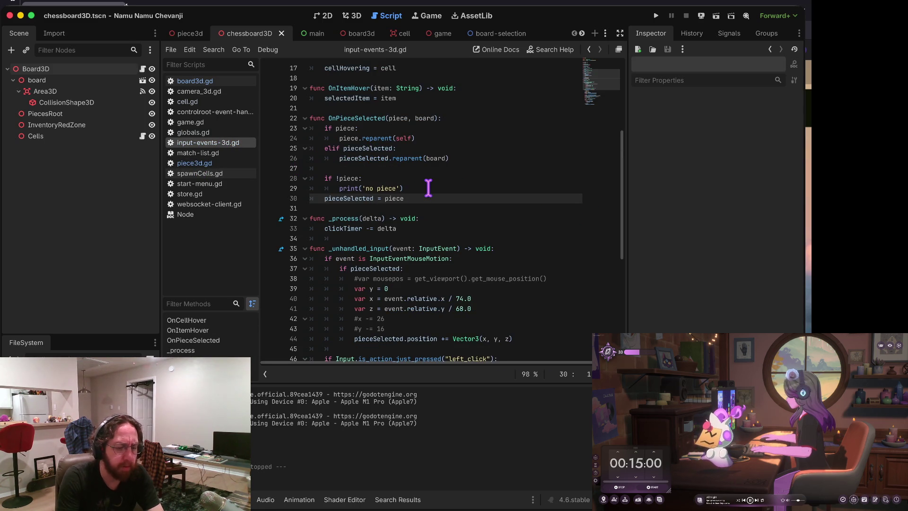
Step: Try adding a line under 'if !piece:', remove the stray blank line, and save
{"action": "key", "text": "Up"}
{"action": "key", "text": "Up"}
{"action": "key", "text": "End"}
{"action": "key", "text": "Return"}
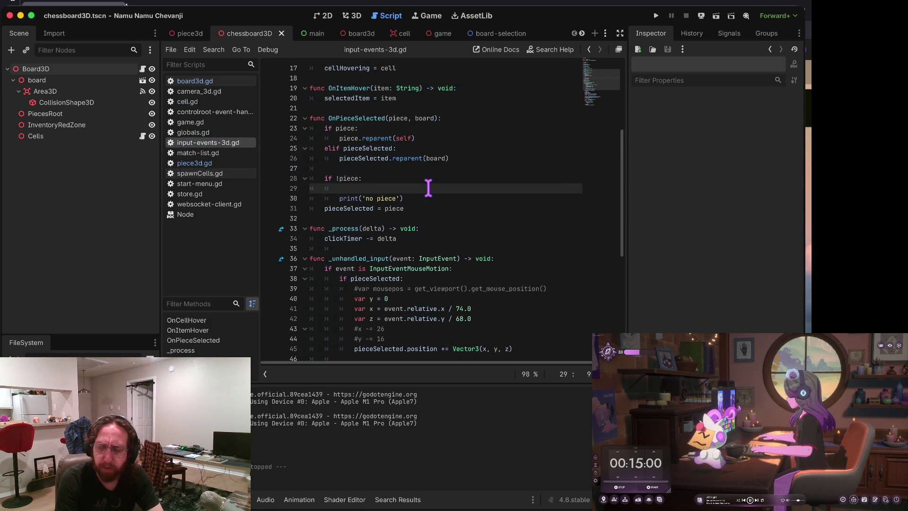
{"action": "type", "text": "pi"}
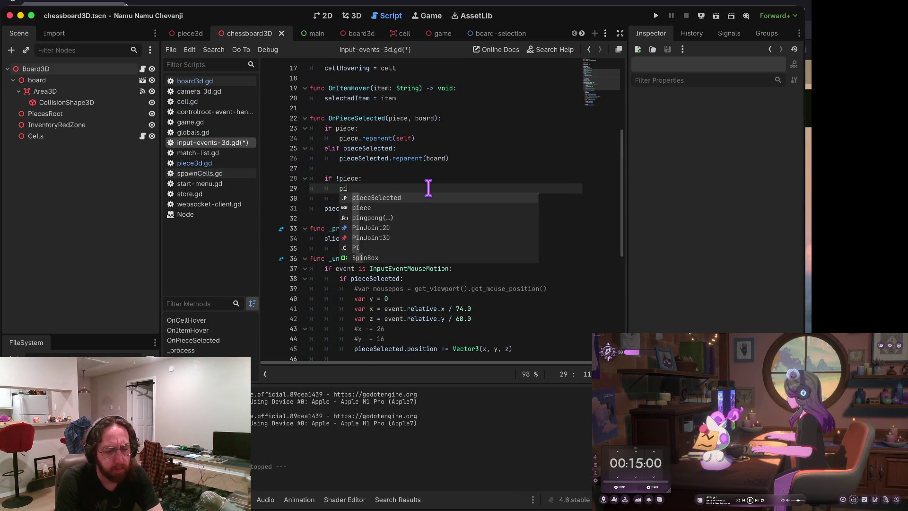
{"action": "key", "text": "BackSpace"}
{"action": "key", "text": "super+shift+k"}
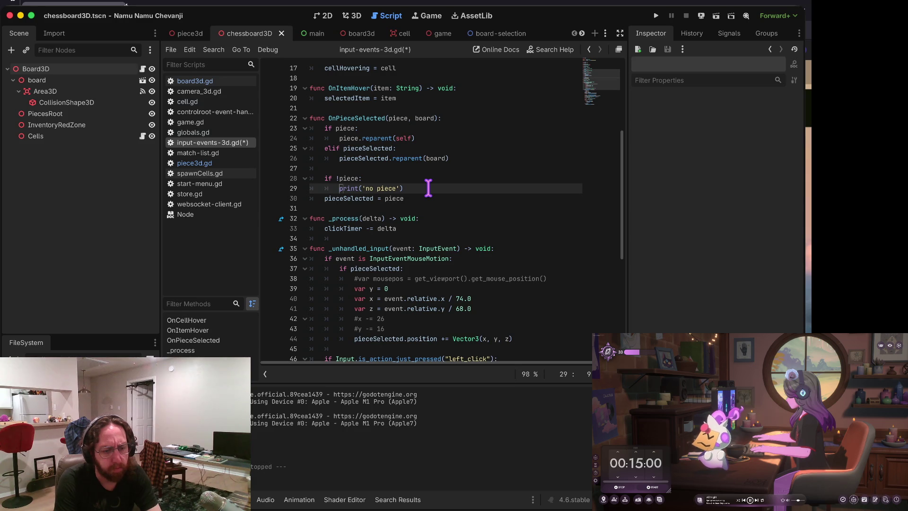
{"action": "key", "text": "super+s"}
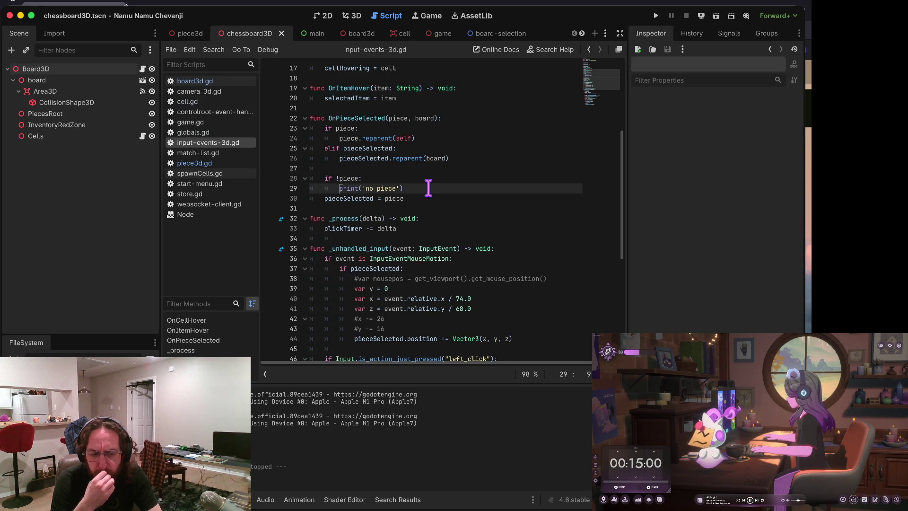
Step: Replace print('no piece') with pieceSelected.changeBoard(board) under 'if !piece:' and save
{"action": "key", "text": "Up"}
{"action": "key", "text": "alt+Right"}
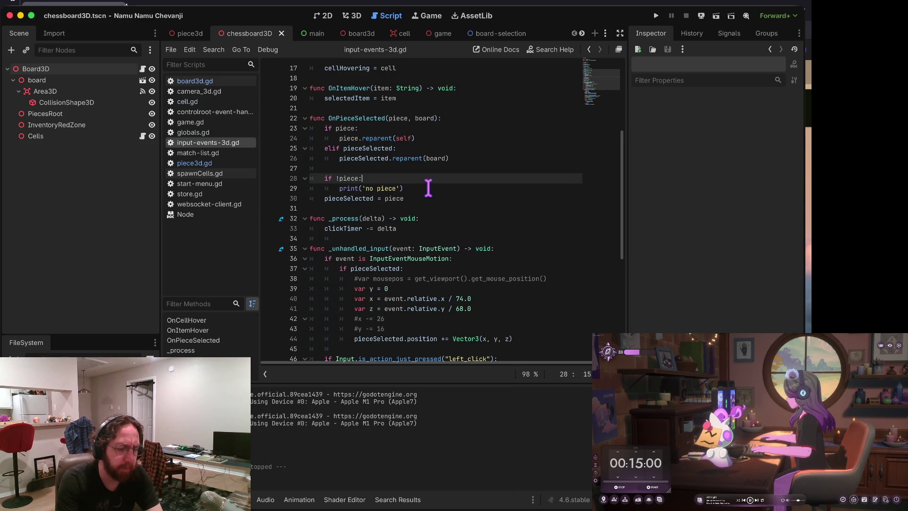
{"action": "key", "text": "Return"}
{"action": "type", "text": "piec"}
{"action": "key", "text": "Return"}
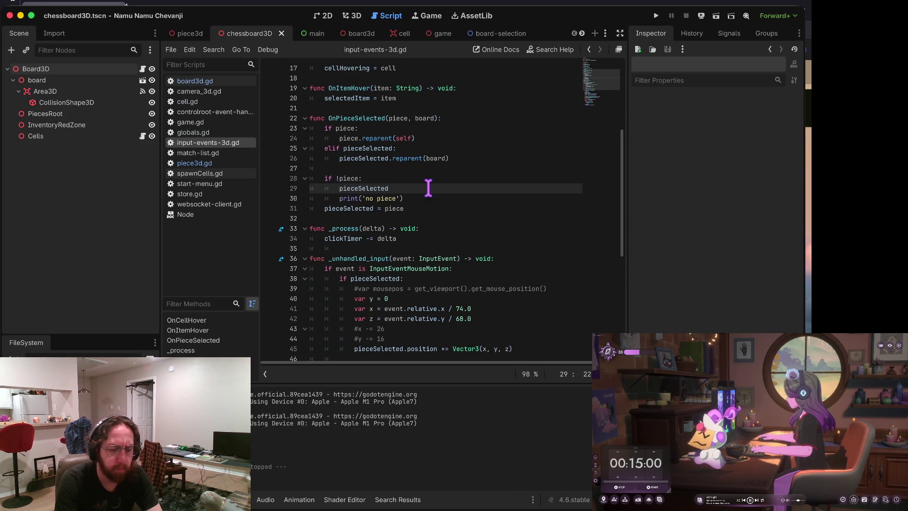
{"action": "type", "text": "changeboa"}
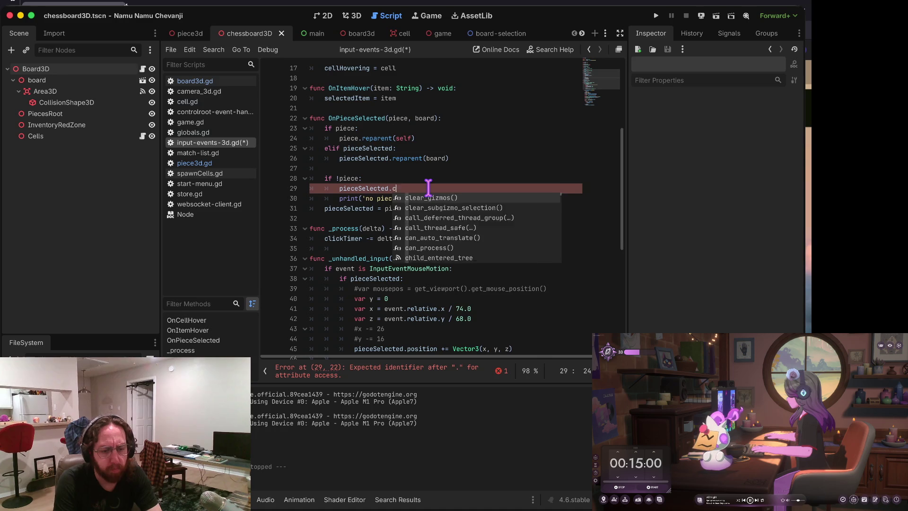
{"action": "key", "text": "Return"}
{"action": "type", "text": "(board)"}
{"action": "key", "text": "Down"}
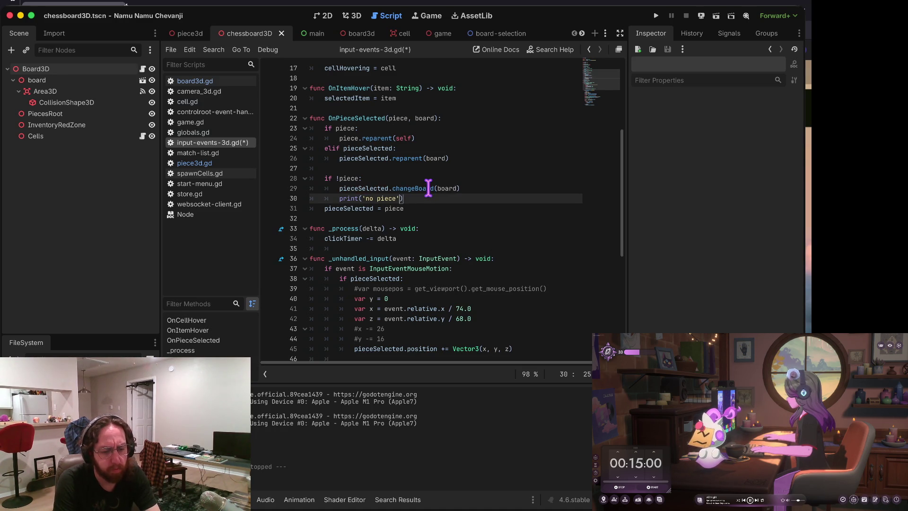
{"action": "key", "text": "ctrl+shift+k"}
{"action": "key", "text": "ctrl+s"}
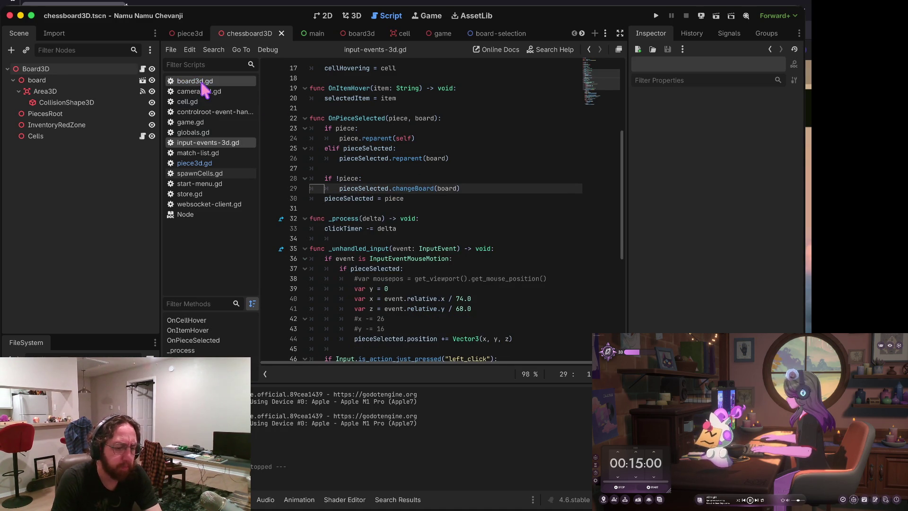
Step: Glance at board3d.gd, then piece3d.gd near its changeBoard function
{"action": "left_click", "coordinate": [201, 83]}
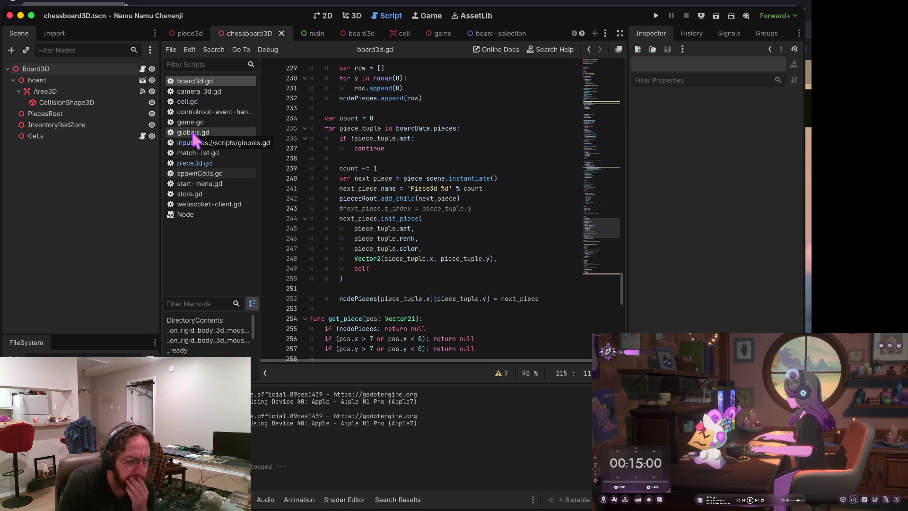
{"action": "left_click", "coordinate": [201, 163]}
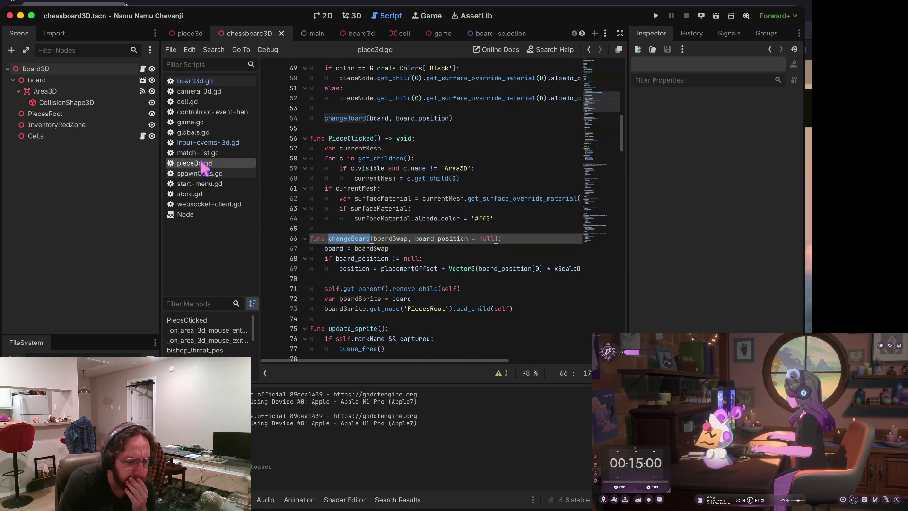
{"action": "left_click", "coordinate": [410, 228]}
{"action": "scroll", "coordinate": [428, 213], "scroll_direction": "down", "scroll_amount": 2}
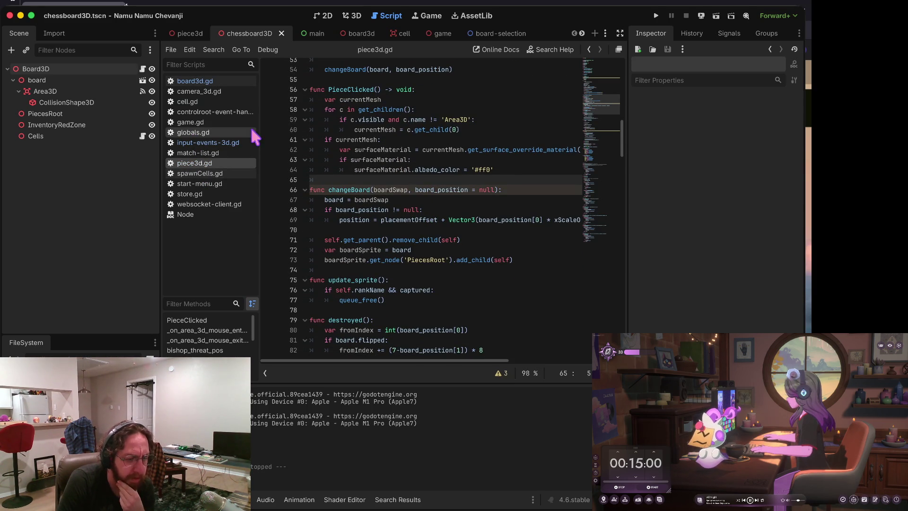
Step: Return to board3d.gd with the caret at the end of line 236 in the piece-spawning loop
{"action": "left_click", "coordinate": [216, 80]}
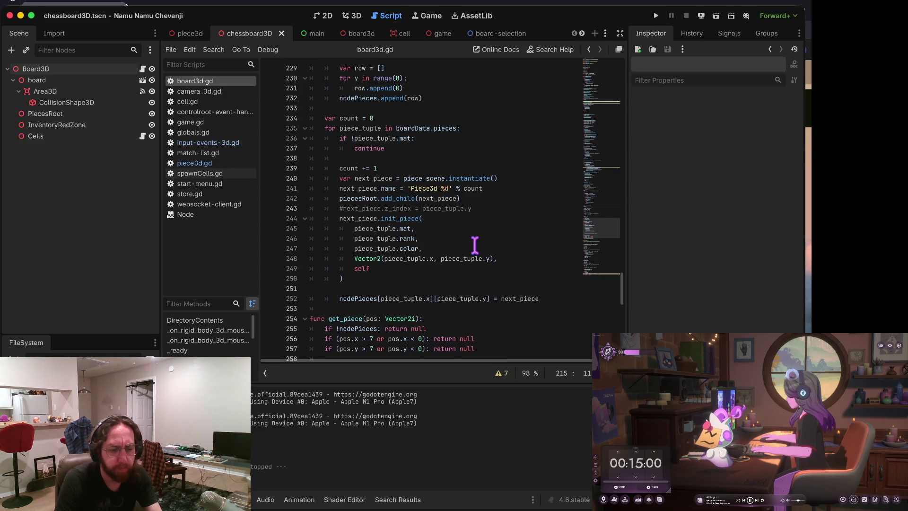
{"action": "left_click", "coordinate": [463, 141]}
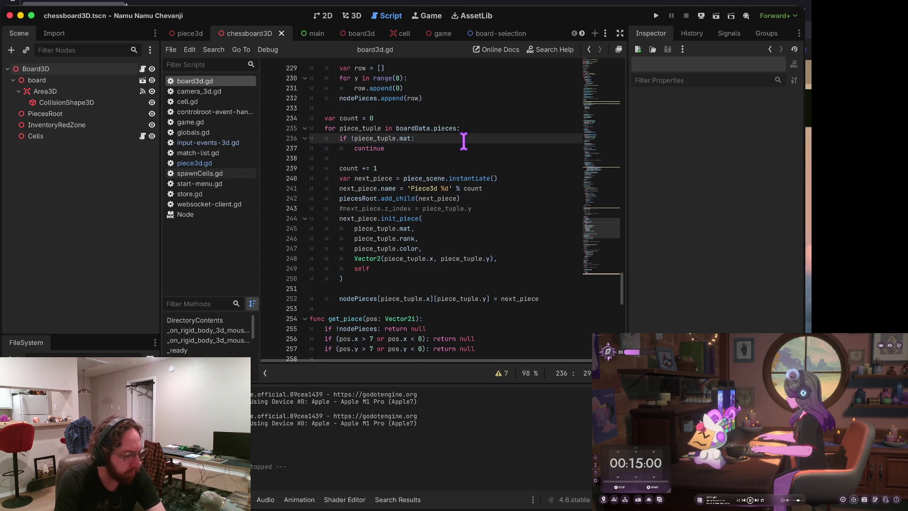
{"action": "key", "text": "Down"}
{"action": "key", "text": "Up"}
{"action": "key", "text": "Up"}
{"action": "key", "text": "Up"}
{"action": "key", "text": "Down"}
{"action": "left_click", "coordinate": [463, 141]}
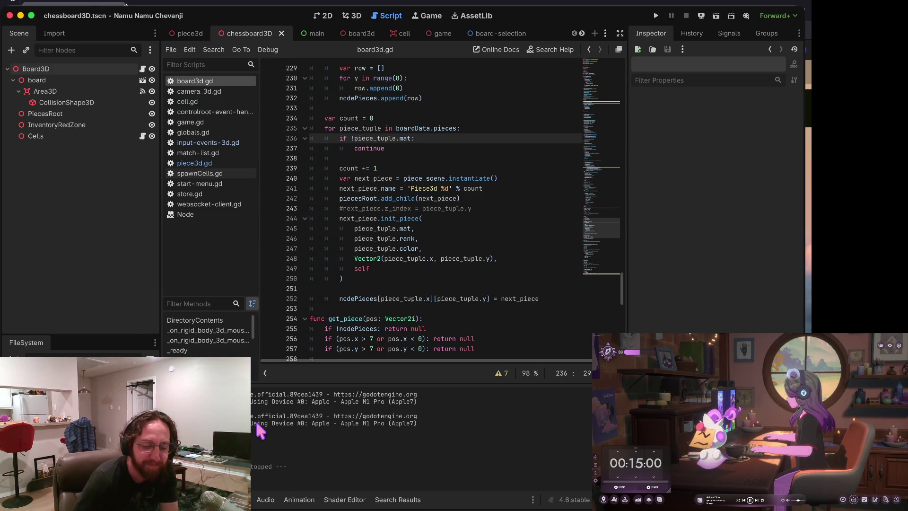
{"action": "key", "text": "ctrl+Right"}
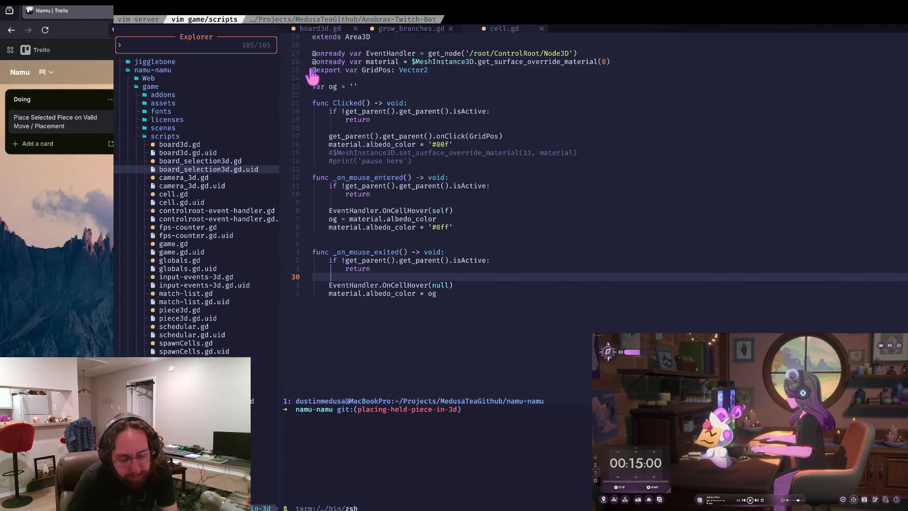
Step: Run the git status alias 's' in the terminal to check changed files
{"action": "key", "text": "ctrl+Left"}
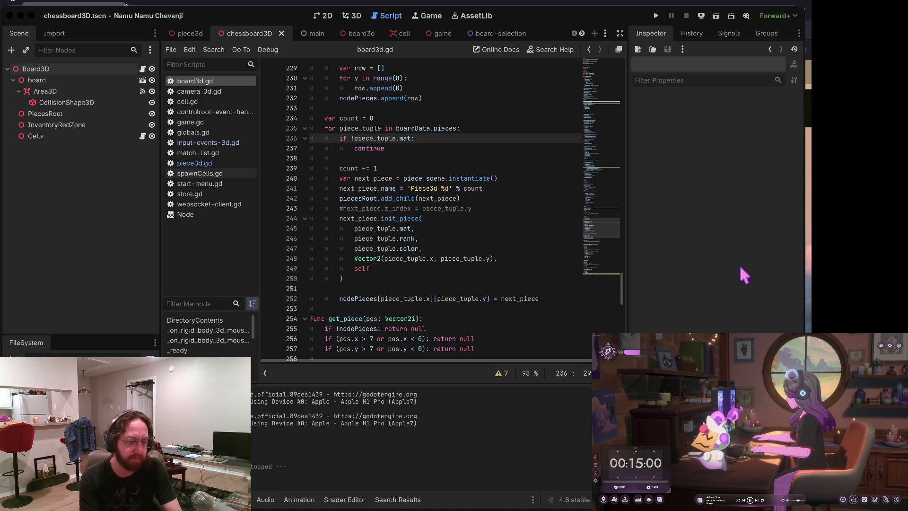
{"action": "key", "text": "super+Tab"}
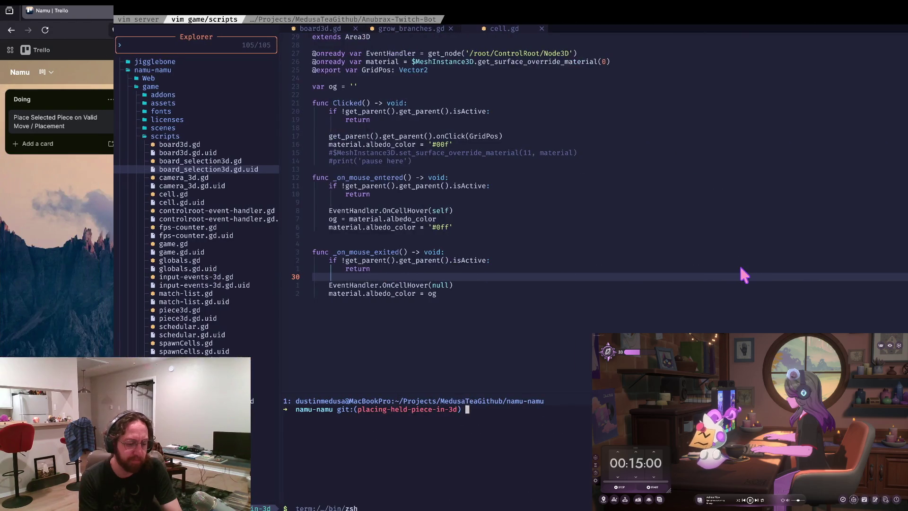
{"action": "type", "text": "s"}
{"action": "key", "text": "Return"}
{"action": "type", "text": "d"}
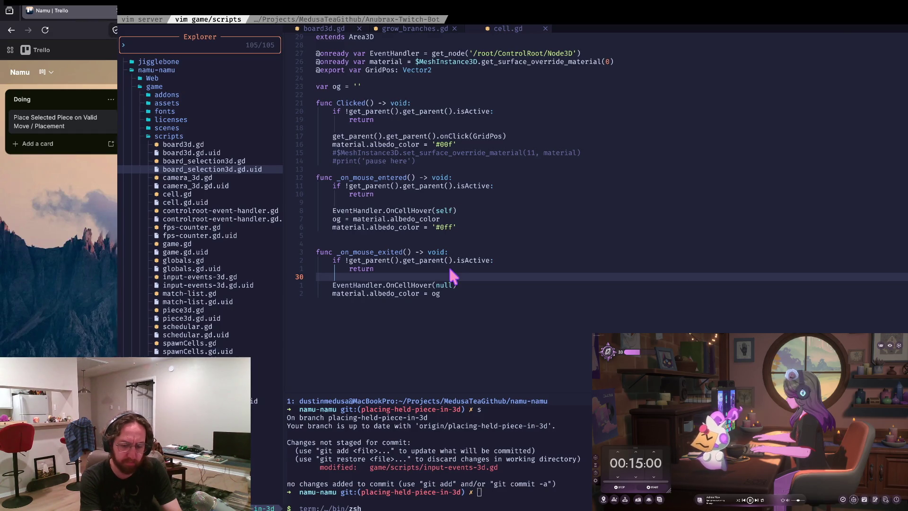
{"action": "key", "text": "super+Tab"}
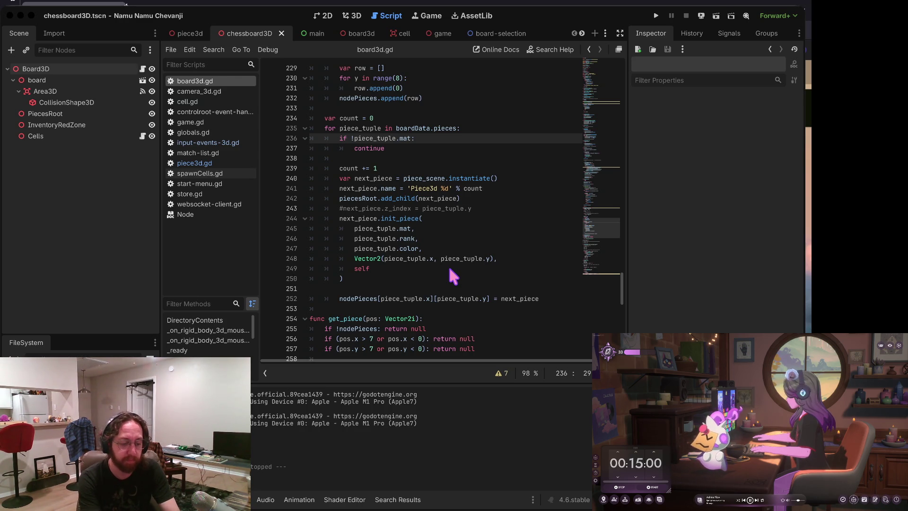
Step: Return to Godot, move to line 238, and run the project to test dragging
{"action": "key", "text": "super+Tab"}
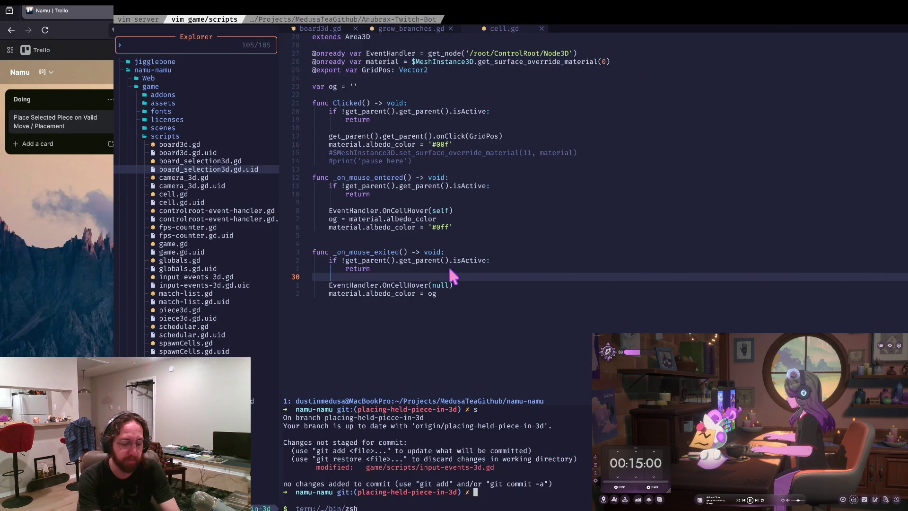
{"action": "key", "text": "super+Tab"}
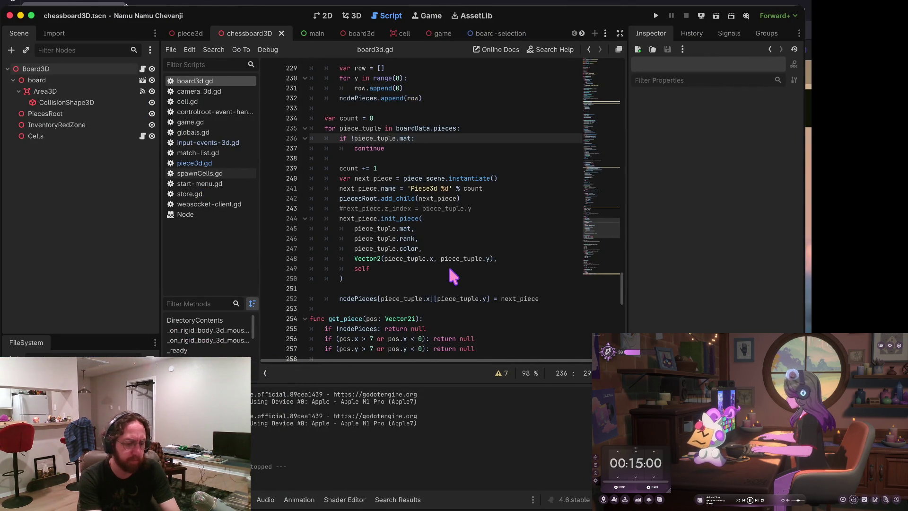
{"action": "key", "text": "Down"}
{"action": "key", "text": "Down"}
{"action": "key", "text": "super+b"}
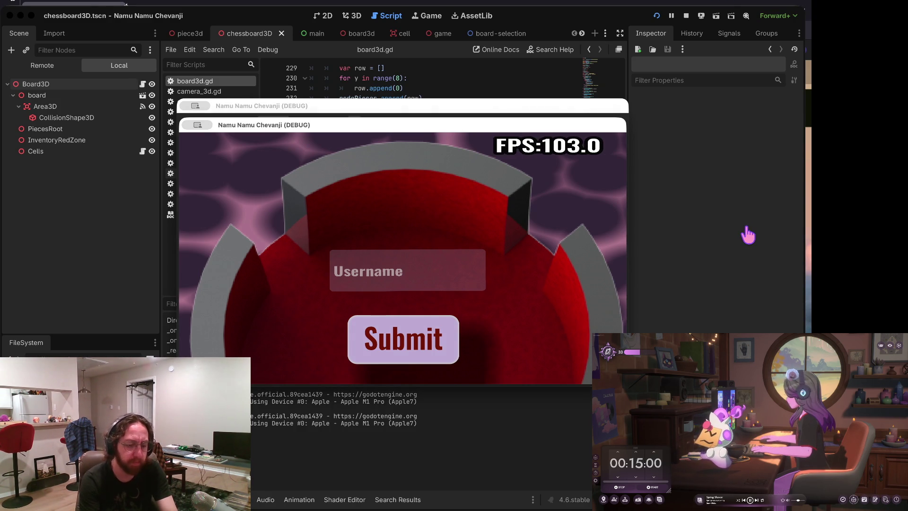
Step: Log in to the running game with a username
{"action": "left_click", "coordinate": [449, 265]}
{"action": "type", "text": "a"}
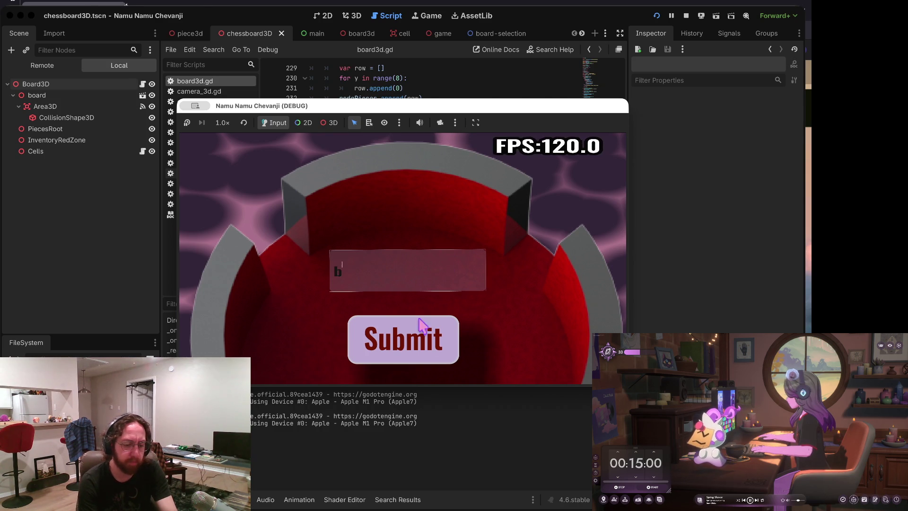
{"action": "left_click", "coordinate": [416, 336]}
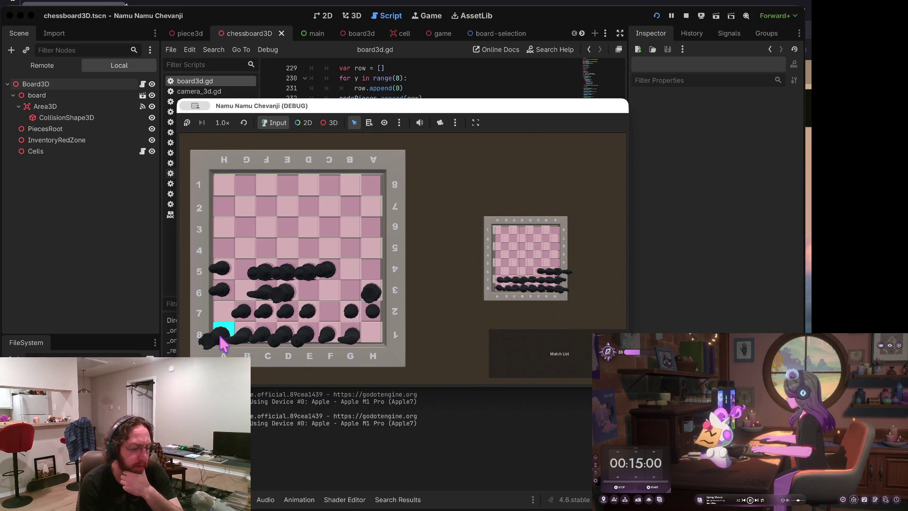
Step: Pick up the A8 piece, drop it on A7, clear the selection, and return to the editor
{"action": "left_click", "coordinate": [222, 340]}
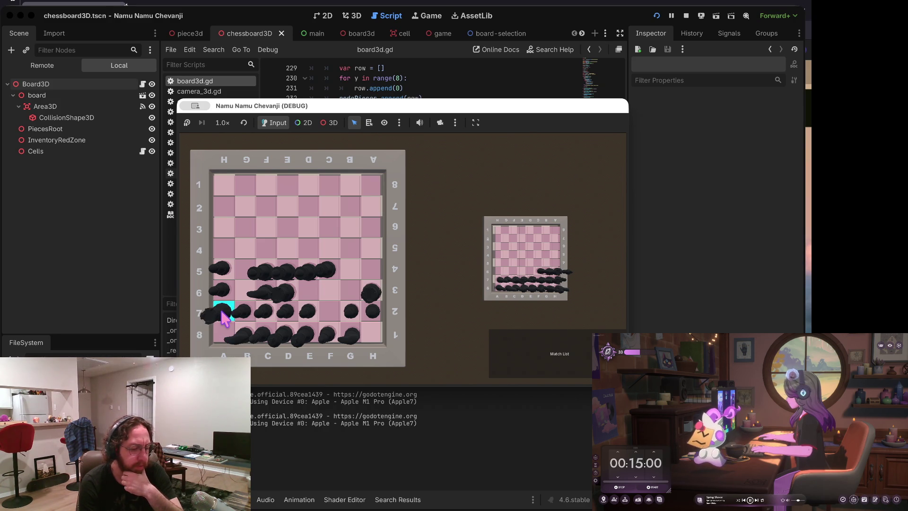
{"action": "left_click", "coordinate": [226, 309]}
{"action": "left_click", "coordinate": [235, 295]}
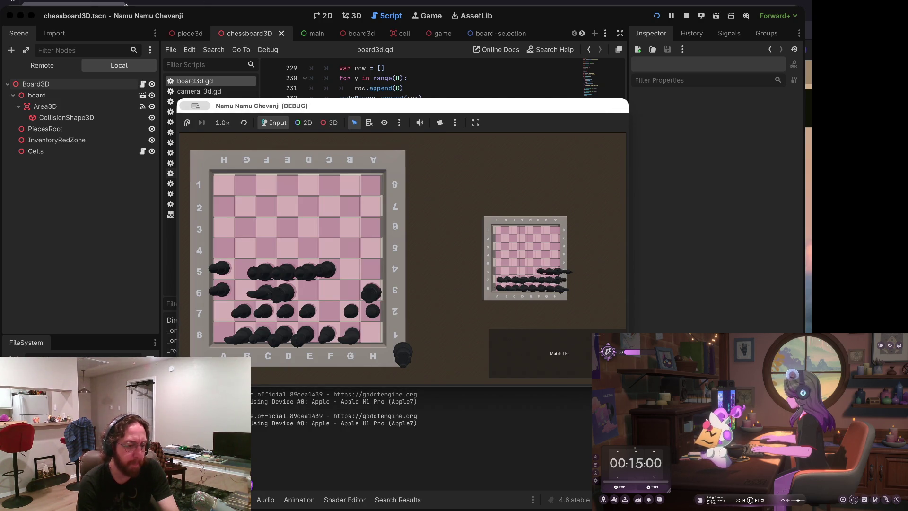
{"action": "left_click", "coordinate": [458, 78]}
Step: Browse piece3d.gd and input-events-3d.gd, then go back to board3d.gd
{"action": "scroll", "coordinate": [422, 144], "scroll_direction": "up", "scroll_amount": 1}
{"action": "scroll", "coordinate": [422, 144], "scroll_direction": "up", "scroll_amount": 3}
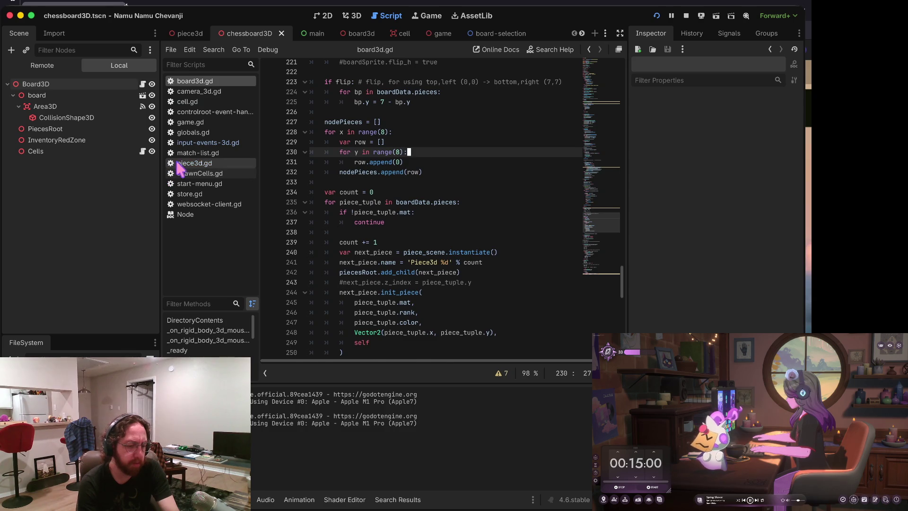
{"action": "left_click", "coordinate": [189, 163]}
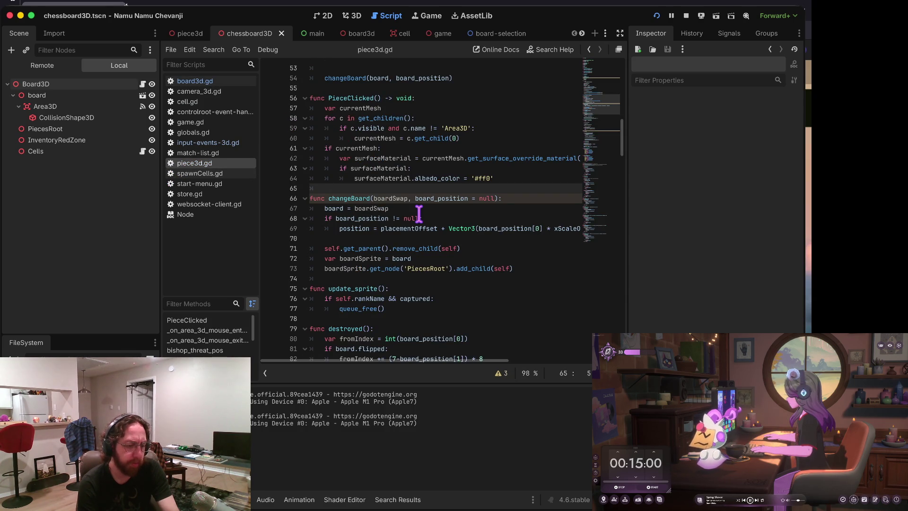
{"action": "scroll", "coordinate": [419, 215], "scroll_direction": "down", "scroll_amount": 1}
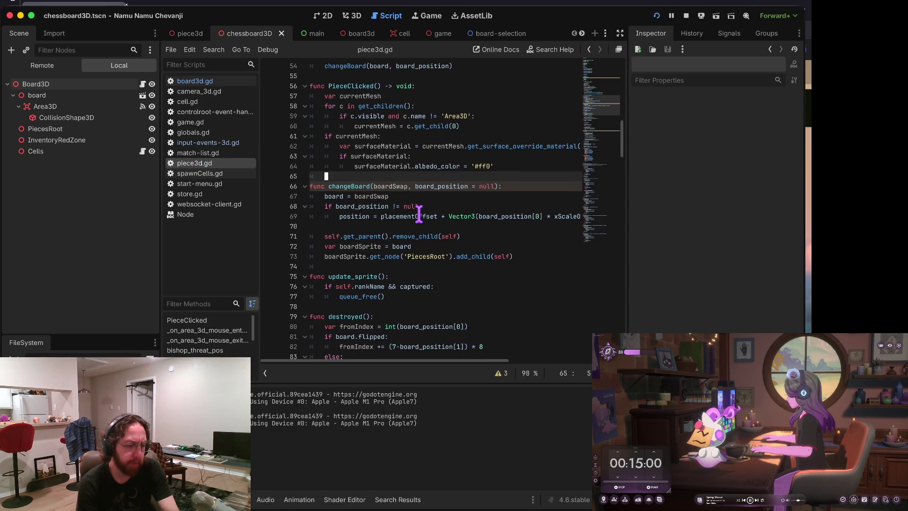
{"action": "left_click", "coordinate": [220, 145]}
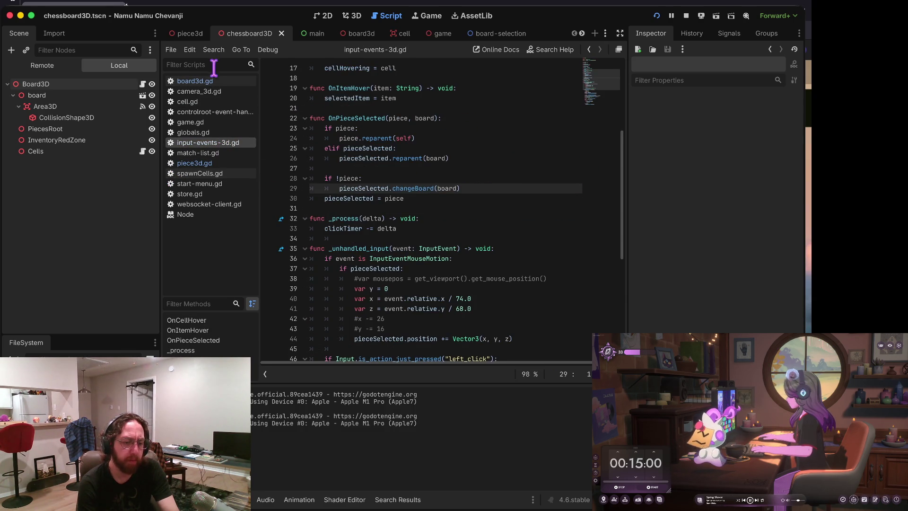
{"action": "left_click", "coordinate": [212, 81]}
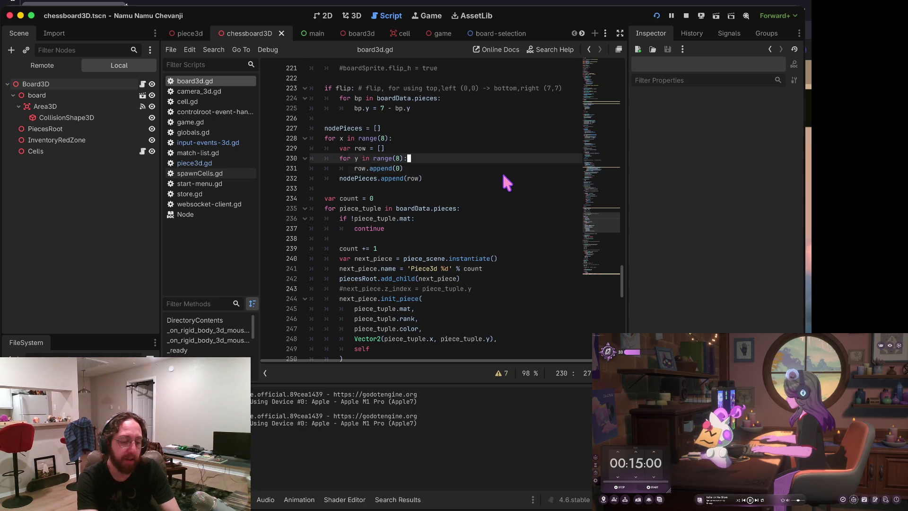
Step: Step through board3d.gd's piece loop between lines 233 and 241
{"action": "key", "text": "Down"}
{"action": "key", "text": "Down"}
{"action": "key", "text": "Down"}
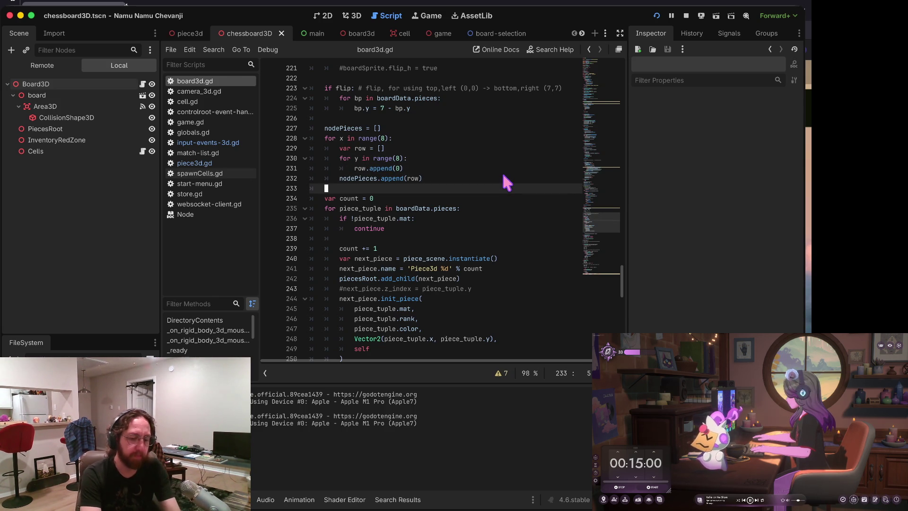
{"action": "key", "text": "Down"}
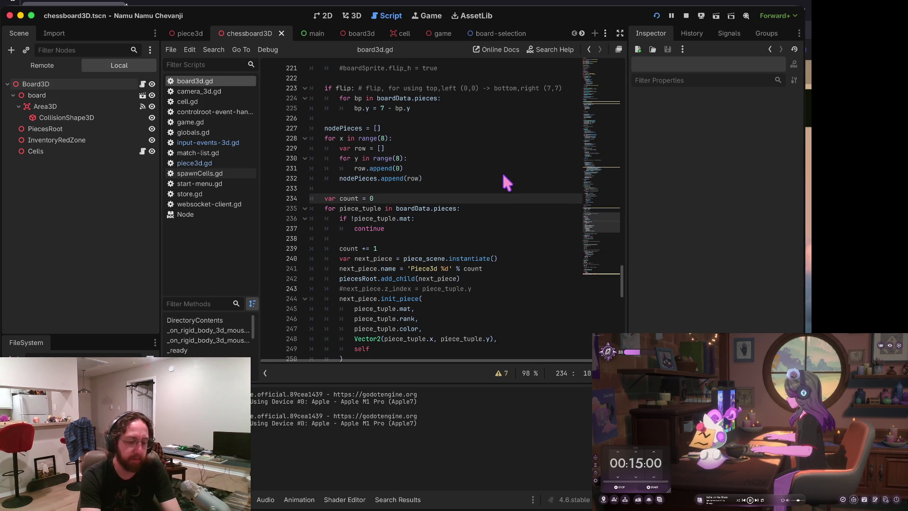
{"action": "key", "text": "Down"}
{"action": "key", "text": "Down"}
{"action": "key", "text": "Down"}
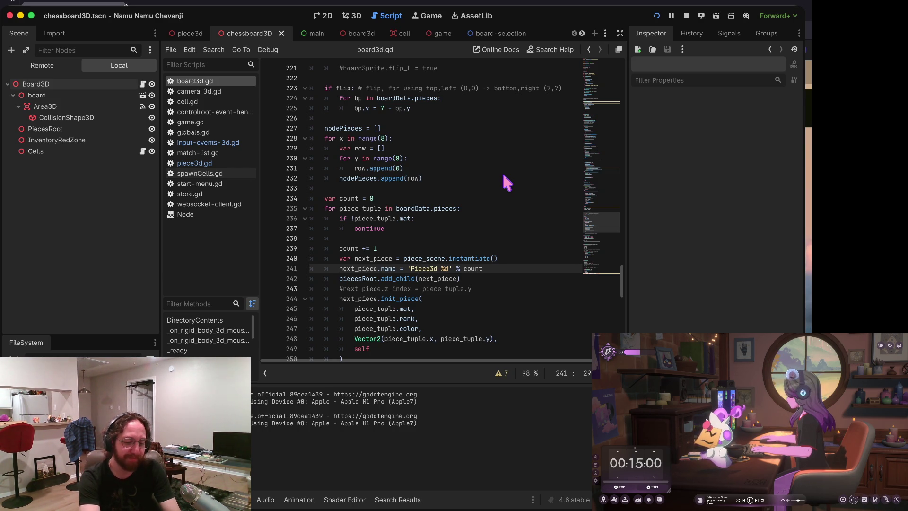
{"action": "key", "text": "Down"}
{"action": "key", "text": "Down"}
{"action": "key", "text": "Up"}
{"action": "key", "text": "Up"}
{"action": "key", "text": "Up"}
{"action": "key", "text": "Down"}
{"action": "key", "text": "Up"}
{"action": "key", "text": "Up"}
{"action": "key", "text": "Down"}
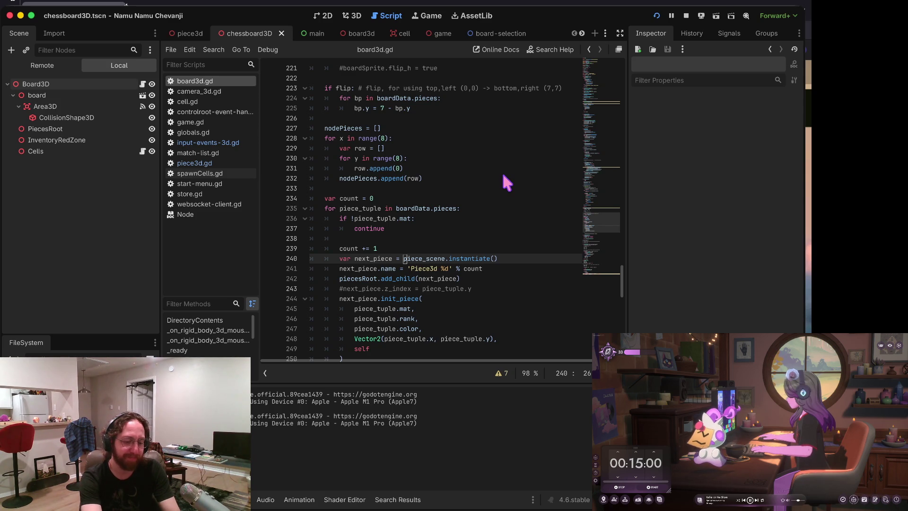
{"action": "key", "text": "Down"}
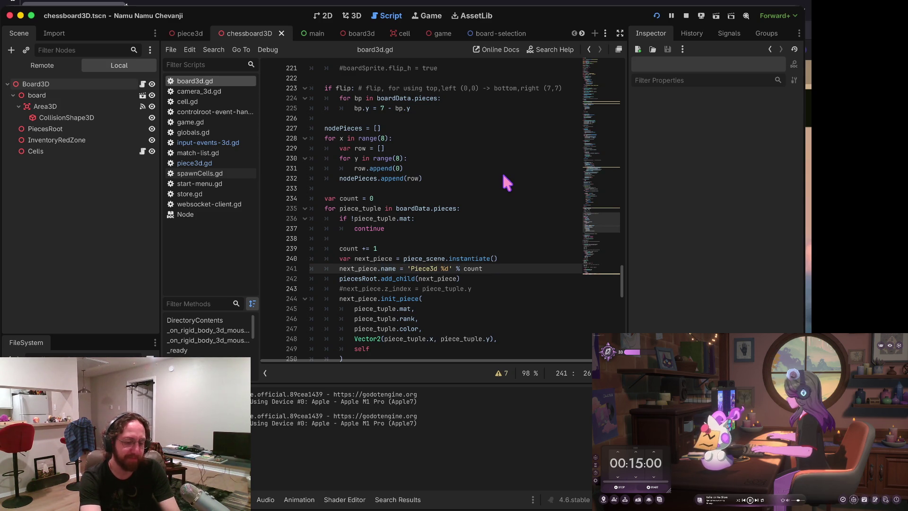
{"action": "key", "text": "Up"}
{"action": "key", "text": "Up"}
{"action": "key", "text": "Up"}
{"action": "key", "text": "Down"}
Step: Jump up to the commented flip code and edit the flip_h line 221
{"action": "key", "text": "Up"}
{"action": "key", "text": "Up"}
{"action": "key", "text": "Up"}
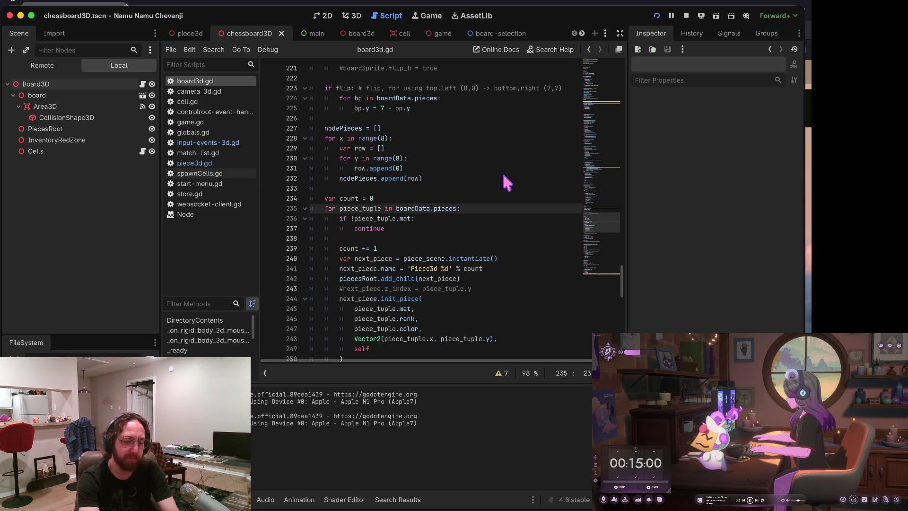
{"action": "key", "text": "Page_Up"}
{"action": "key", "text": "Down"}
{"action": "key", "text": "Down"}
{"action": "key", "text": "Down"}
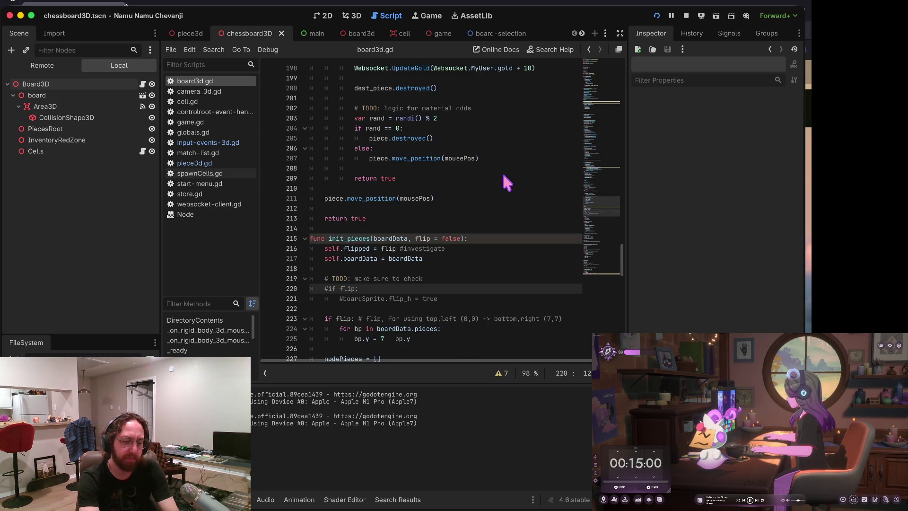
{"action": "scroll", "coordinate": [507, 182], "scroll_direction": "down", "scroll_amount": 5}
{"action": "key", "text": "Home"}
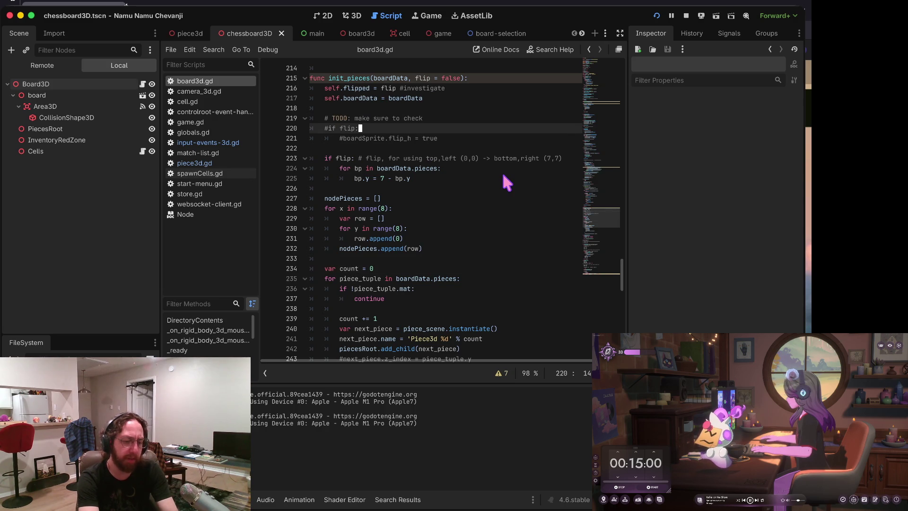
{"action": "key", "text": "Up"}
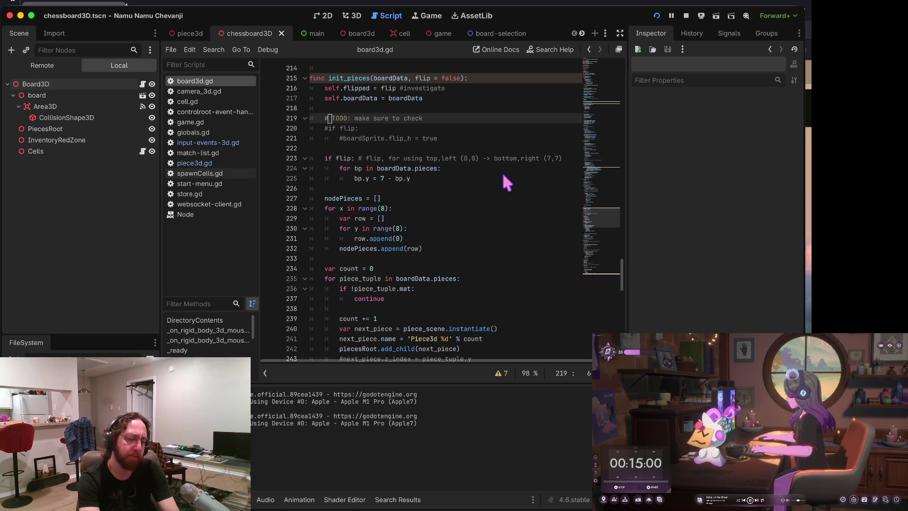
{"action": "key", "text": "Down"}
{"action": "key", "text": "Down"}
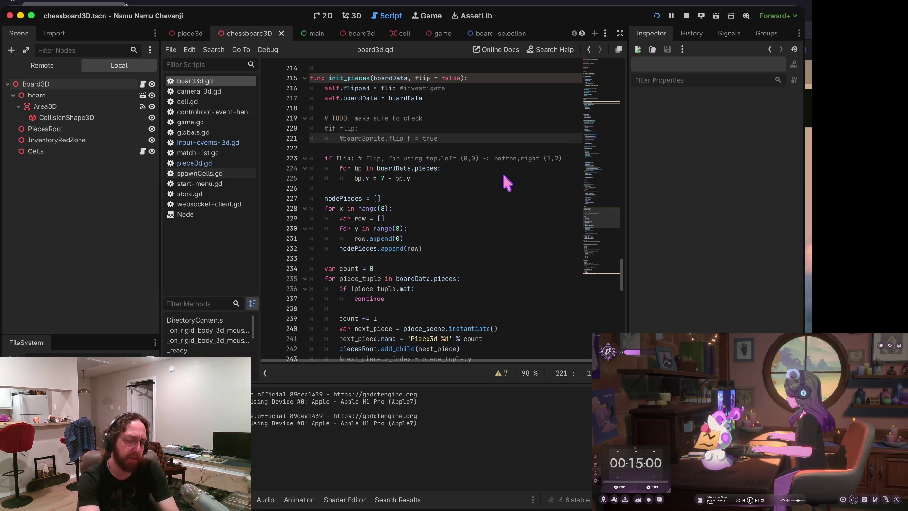
{"action": "key", "text": "shift+Down"}
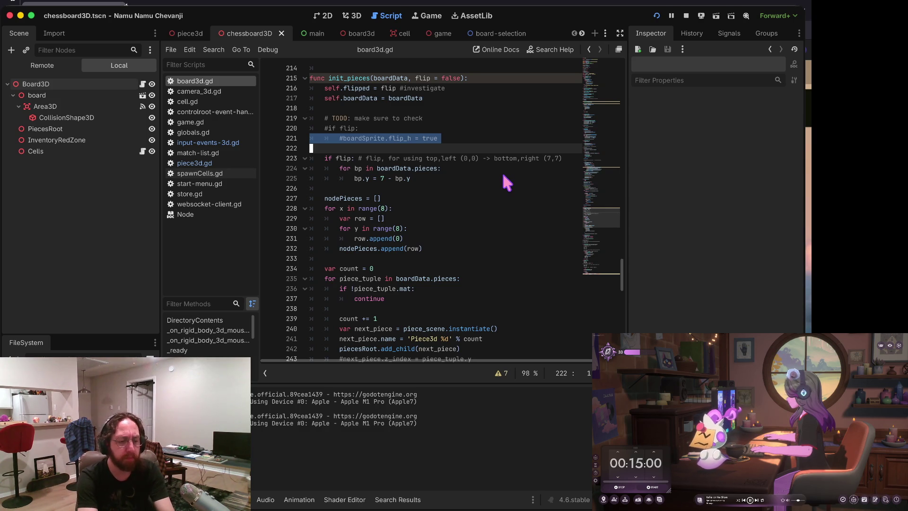
{"action": "key", "text": "ctrl+z"}
{"action": "key", "text": "ctrl+z"}
{"action": "key", "text": "ctrl+z"}
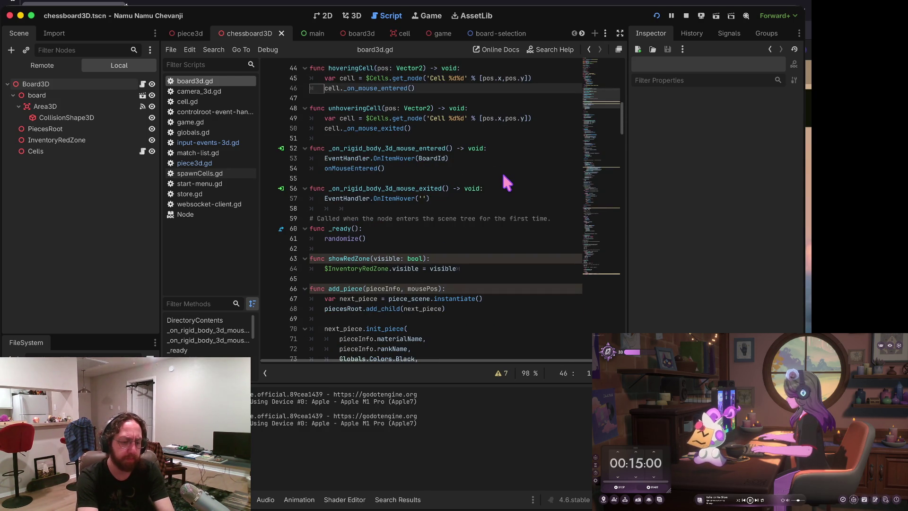
{"action": "key", "text": "ctrl+z"}
Step: Search the script, then open piece3d.gd and add a breakpoint on changeBoard's line 67
{"action": "key", "text": "ctrl+f"}
{"action": "key", "text": "Return"}
{"action": "key", "text": "Escape"}
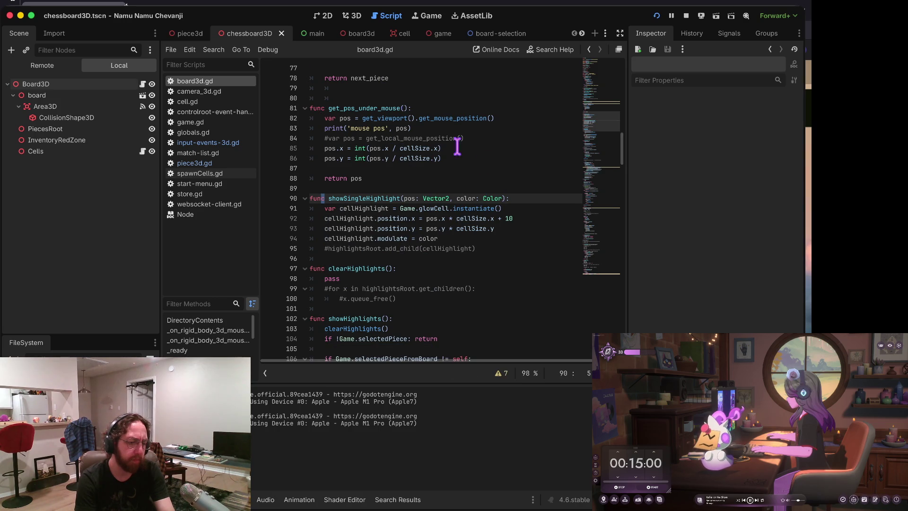
{"action": "left_click", "coordinate": [220, 163]}
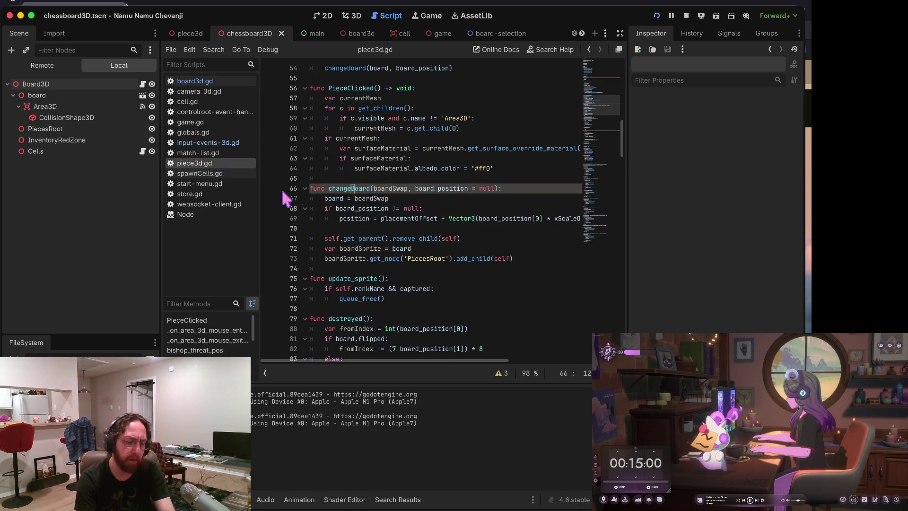
{"action": "left_click", "coordinate": [274, 198]}
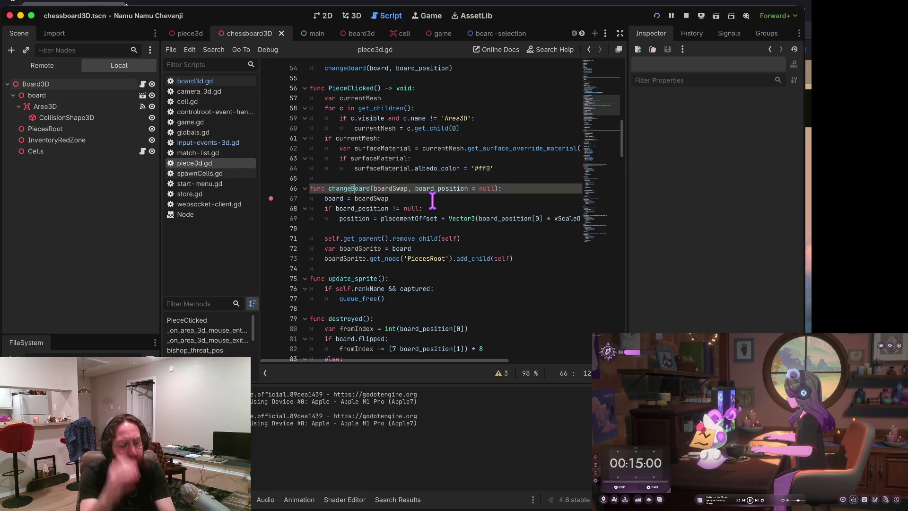
Step: Relaunch the game, log in with a test username, and resume past the early breakpoints
{"action": "key", "text": "super+b"}
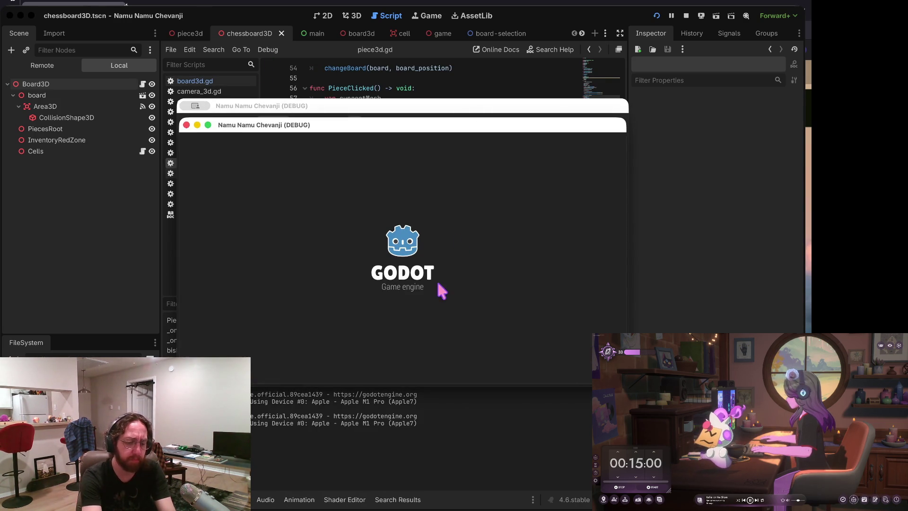
{"action": "left_click", "coordinate": [435, 283]}
{"action": "type", "text": "b"}
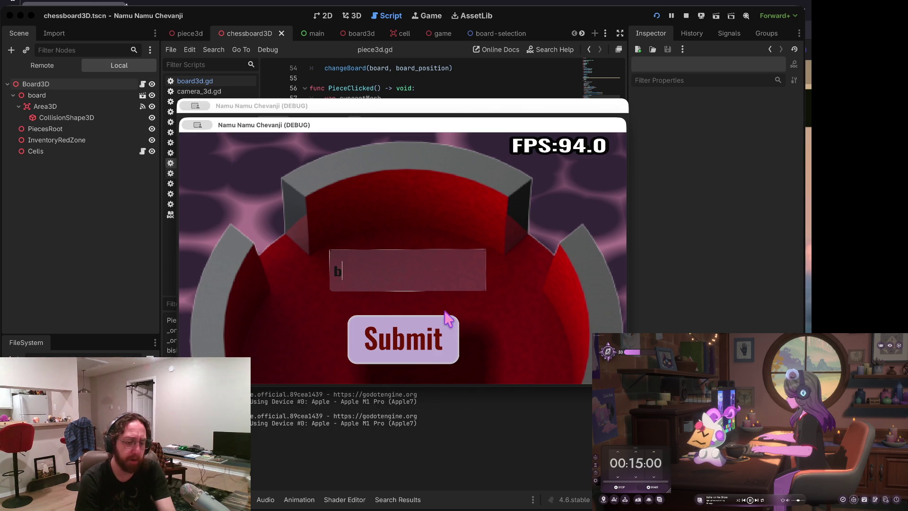
{"action": "left_click", "coordinate": [415, 344]}
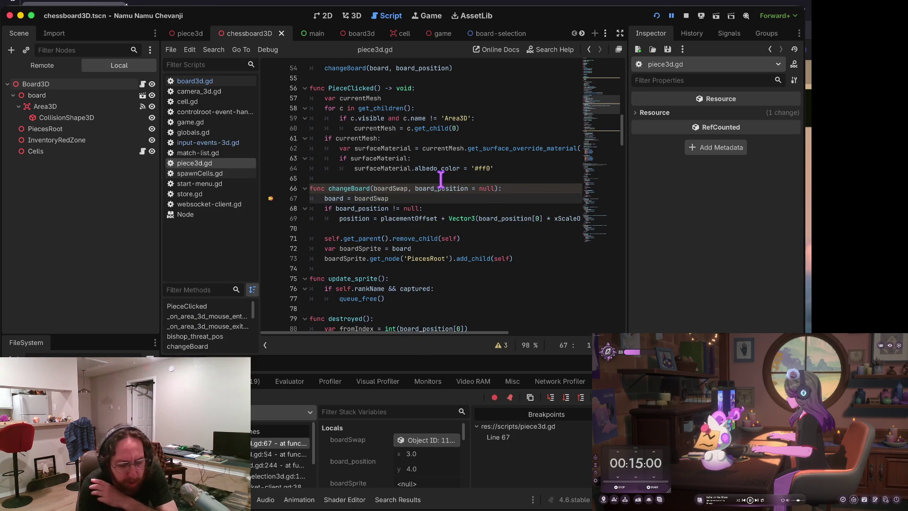
{"action": "key", "text": "F12"}
{"action": "key", "text": "F12"}
{"action": "key", "text": "F12"}
{"action": "key", "text": "F12"}
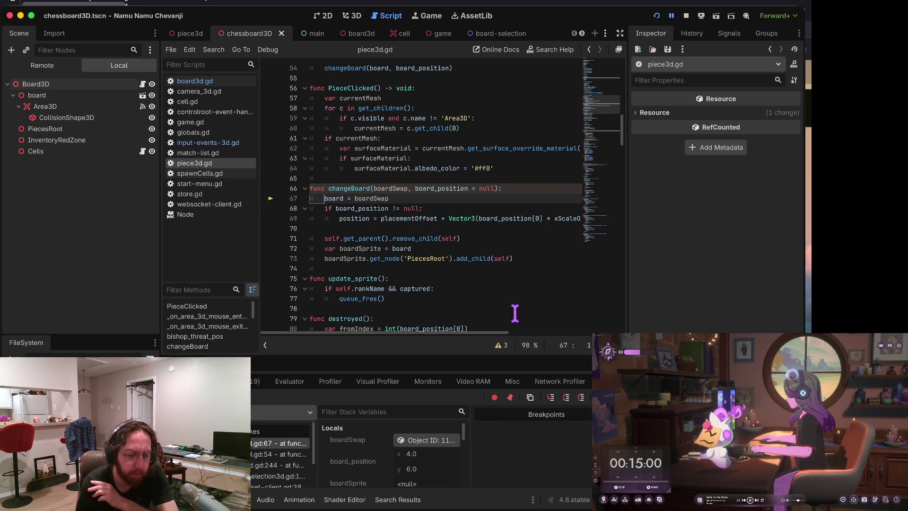
{"action": "key", "text": "F12"}
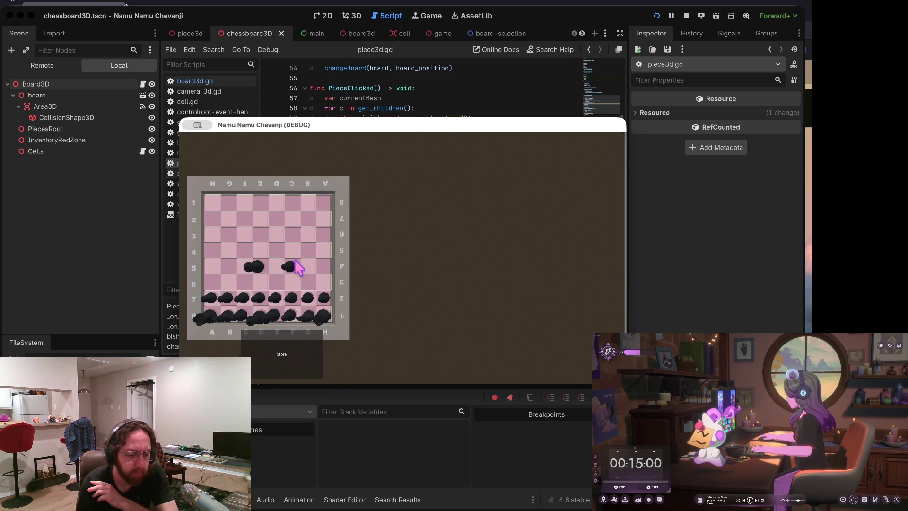
Step: Open the Store and a match, then pick up the A7 piece to hit the changeBoard breakpoint
{"action": "left_click", "coordinate": [297, 342]}
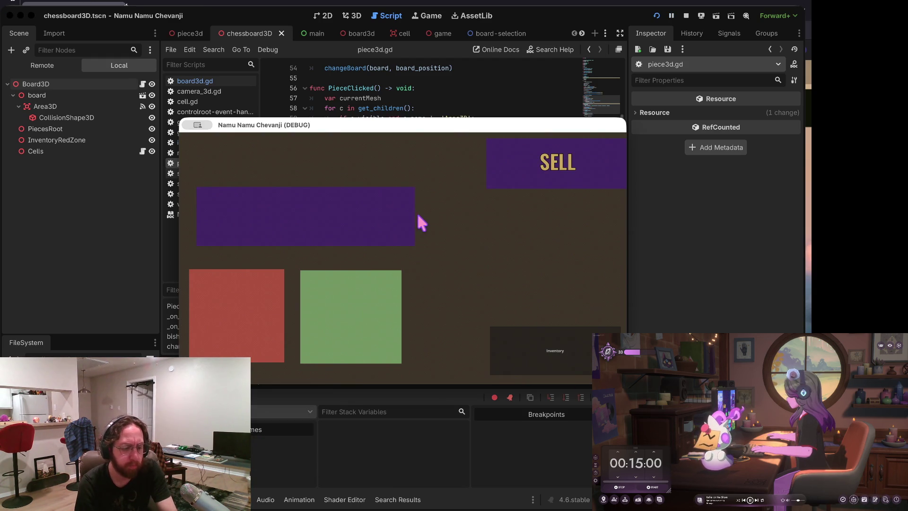
{"action": "left_click", "coordinate": [517, 315]}
{"action": "left_click", "coordinate": [279, 198]}
{"action": "key", "text": "F12"}
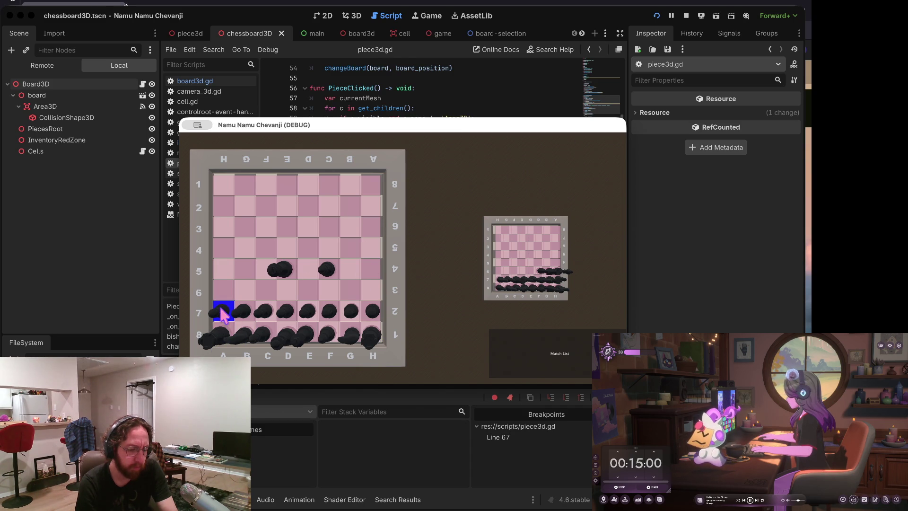
{"action": "left_click", "coordinate": [219, 286]}
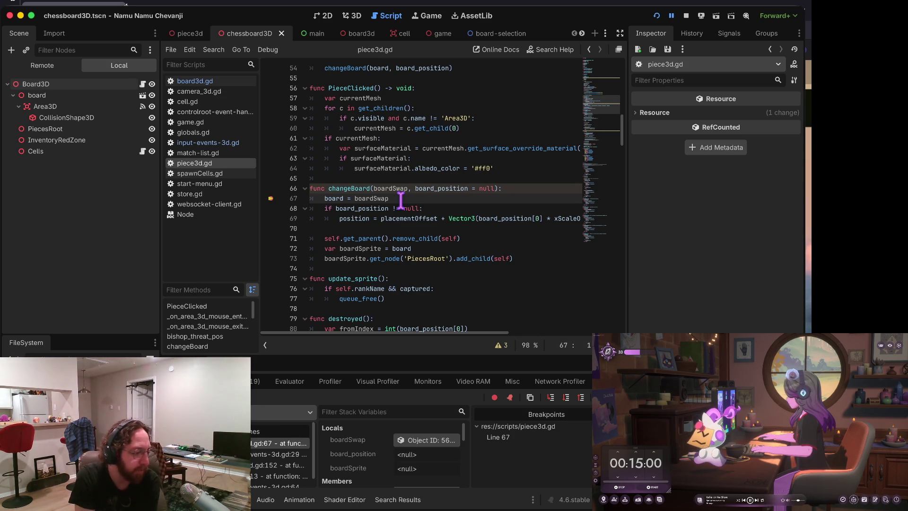
Step: Place the caret on boardSwap in line 67 to inspect its paused value
{"action": "left_click", "coordinate": [404, 201]}
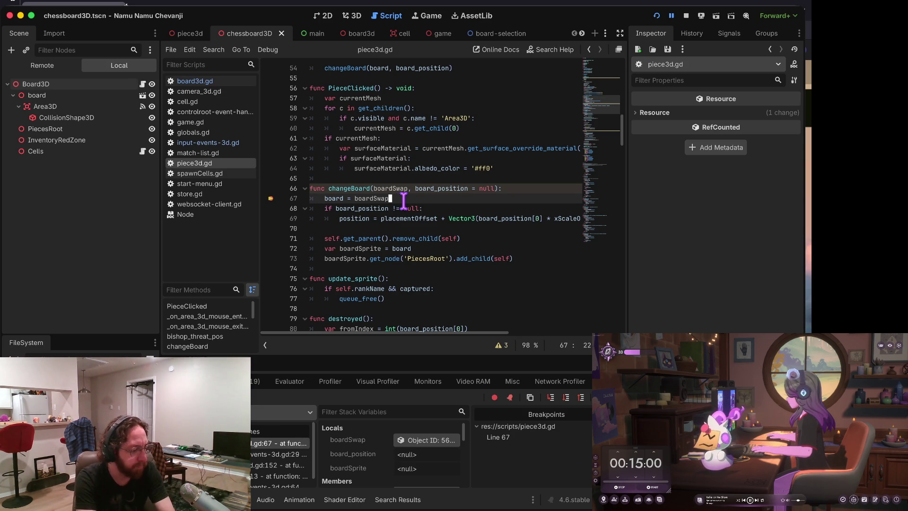
{"action": "key", "text": "Down"}
{"action": "key", "text": "Up"}
{"action": "key", "text": "Up"}
{"action": "key", "text": "Down"}
{"action": "key", "text": "Left"}
{"action": "key", "text": "Left"}
{"action": "key", "text": "Left"}
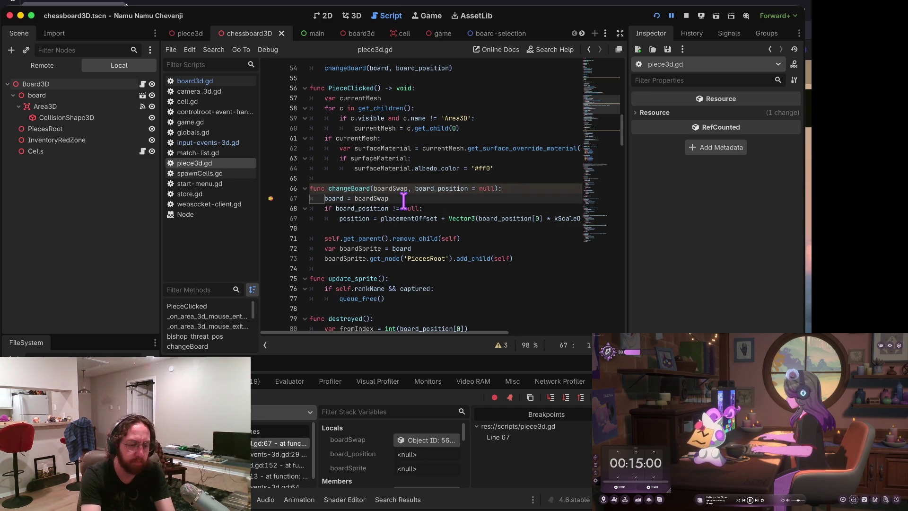
{"action": "key", "text": "Down"}
{"action": "key", "text": "Up"}
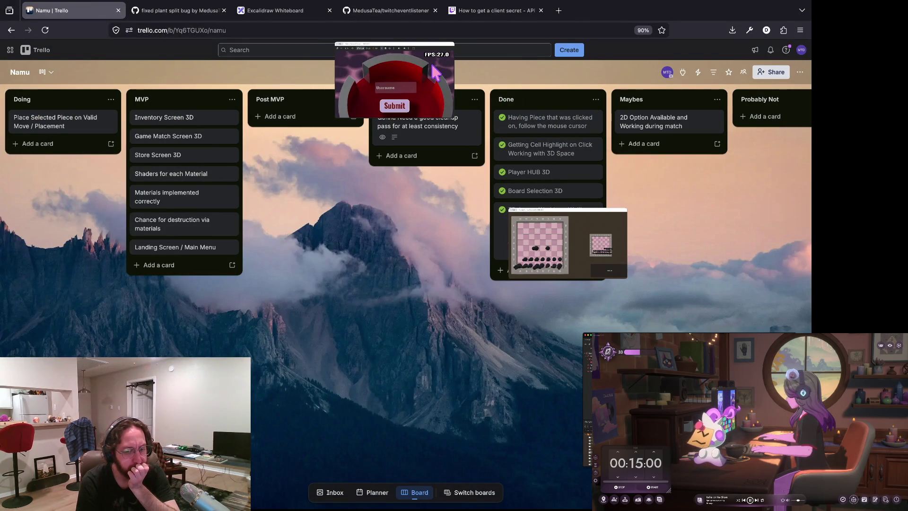
Step: Bring up the game window, return to the editor, and step over twice to line 71
{"action": "left_click", "coordinate": [550, 249]}
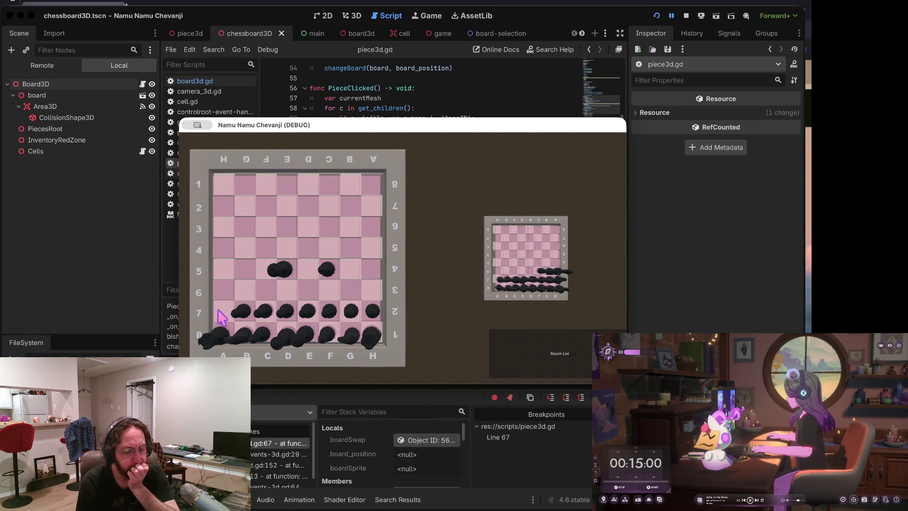
{"action": "left_click", "coordinate": [171, 316]}
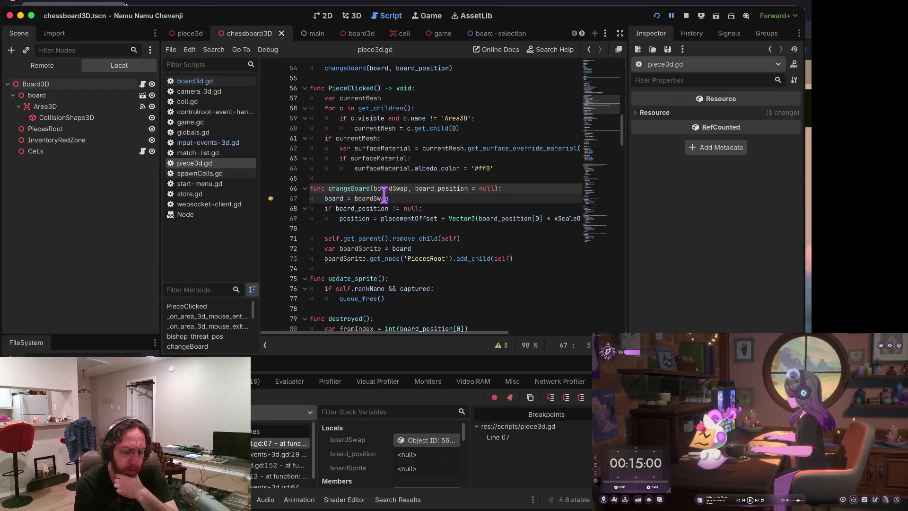
{"action": "left_click", "coordinate": [565, 399]}
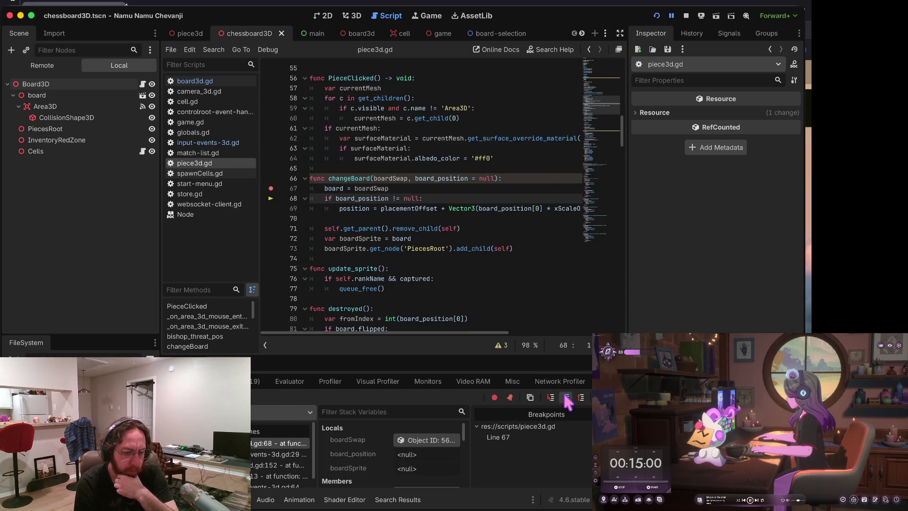
{"action": "left_click", "coordinate": [565, 399]}
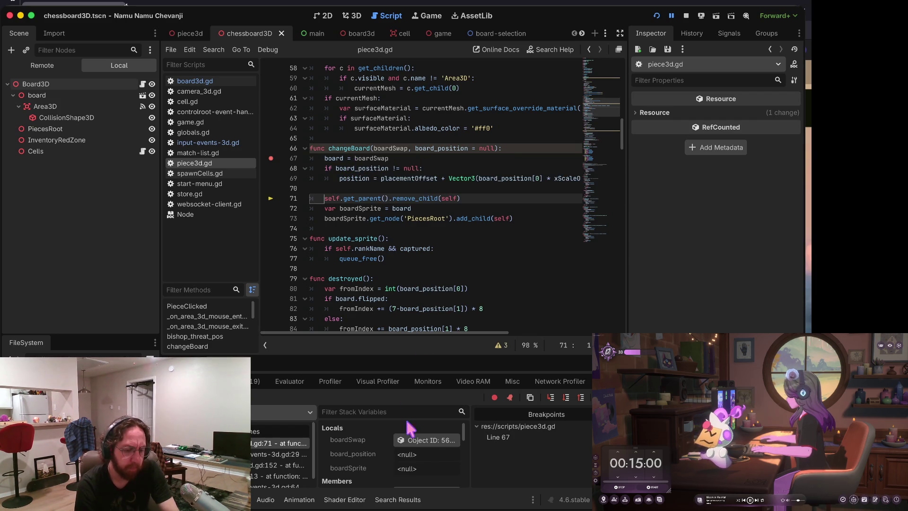
Step: Stop the debug run and highlight every use of board_position
{"action": "left_click", "coordinate": [686, 16]}
{"action": "scroll", "coordinate": [465, 181], "scroll_direction": "up", "scroll_amount": 2}
{"action": "scroll", "coordinate": [466, 180], "scroll_direction": "up", "scroll_amount": 2}
{"action": "left_click", "coordinate": [478, 239]}
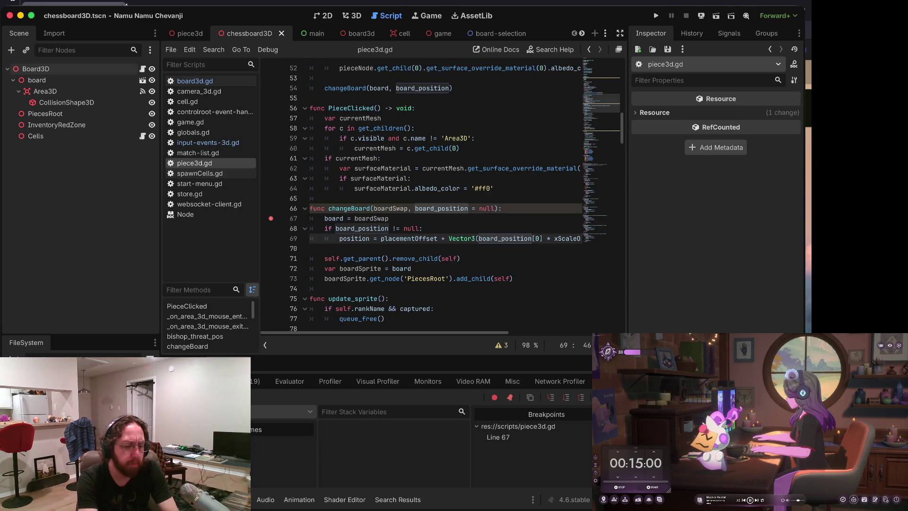
Step: Inspect board_position's use in the destroyed function and jump to its declaration
{"action": "scroll", "coordinate": [445, 198], "scroll_direction": "down", "scroll_amount": 5}
{"action": "left_click", "coordinate": [352, 248]}
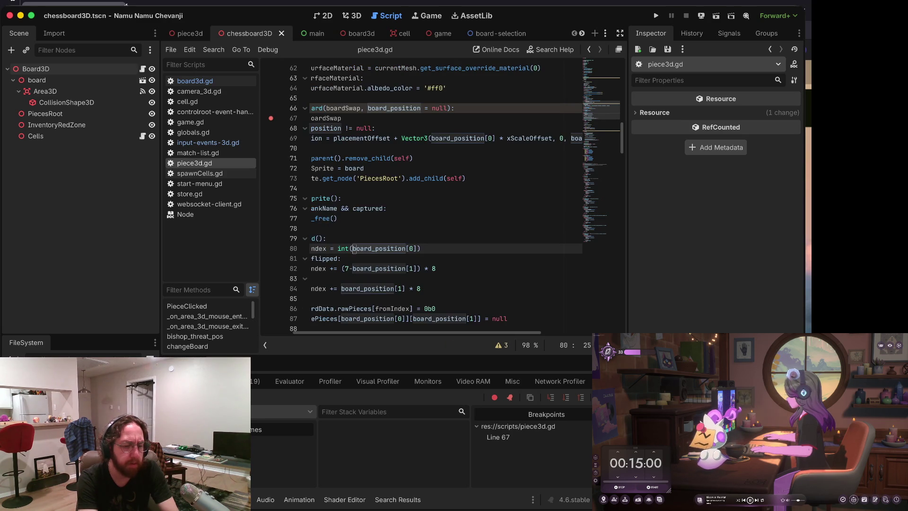
{"action": "key", "text": "Down"}
{"action": "key", "text": "Down"}
{"action": "key", "text": "Up"}
{"action": "key", "text": "Up"}
{"action": "key", "text": "Home"}
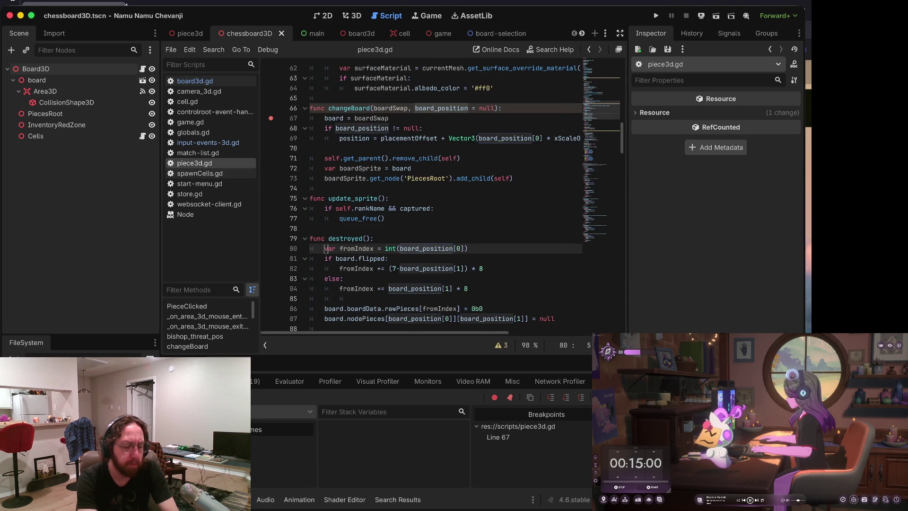
{"action": "left_click", "coordinate": [425, 249], "text": "ctrl"}
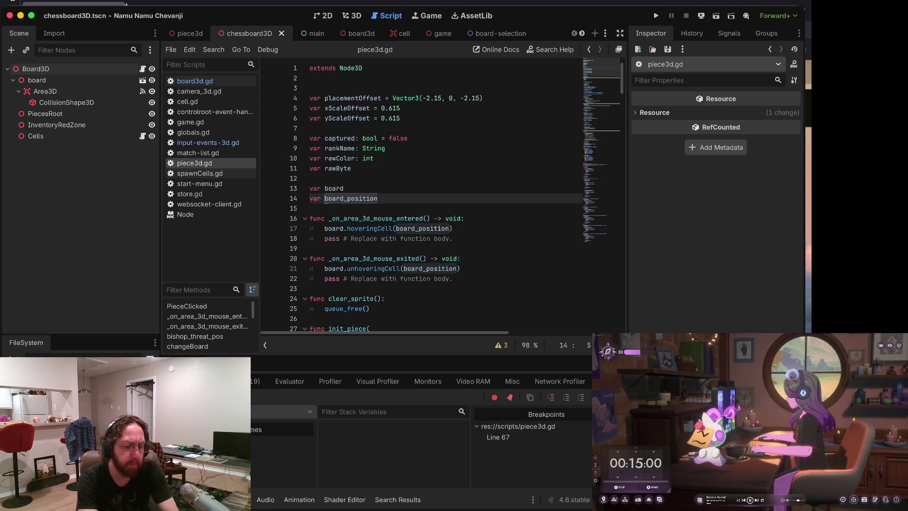
{"action": "key", "text": "Down"}
{"action": "key", "text": "Down"}
{"action": "key", "text": "Down"}
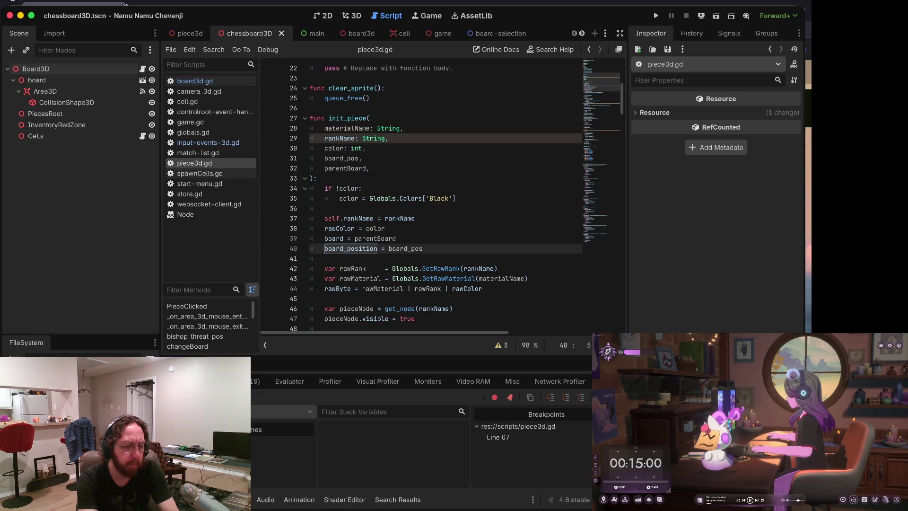
Step: Trace init_piece's changeBoard call to its definition and check the null test and position calculation on lines 68-69
{"action": "scroll", "coordinate": [425, 199], "scroll_direction": "down", "scroll_amount": 5}
{"action": "left_click", "coordinate": [396, 248]}
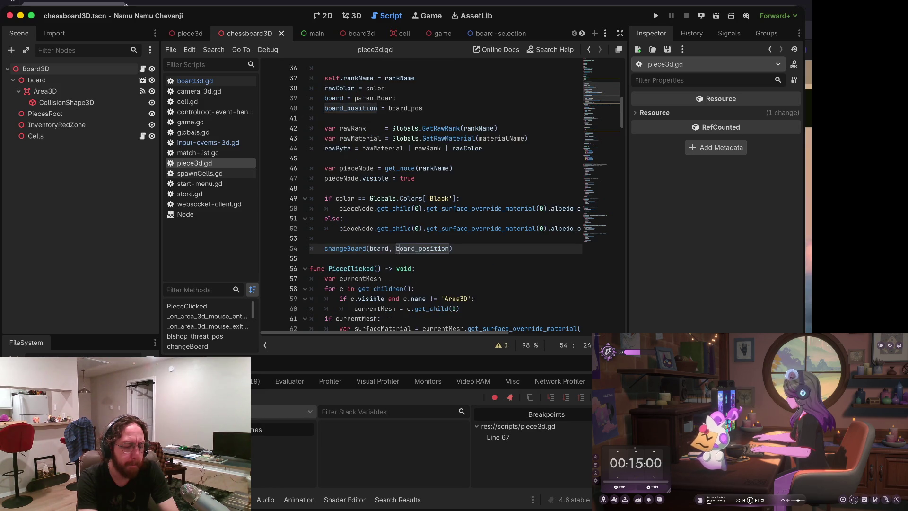
{"action": "left_click", "coordinate": [422, 248], "text": "ctrl"}
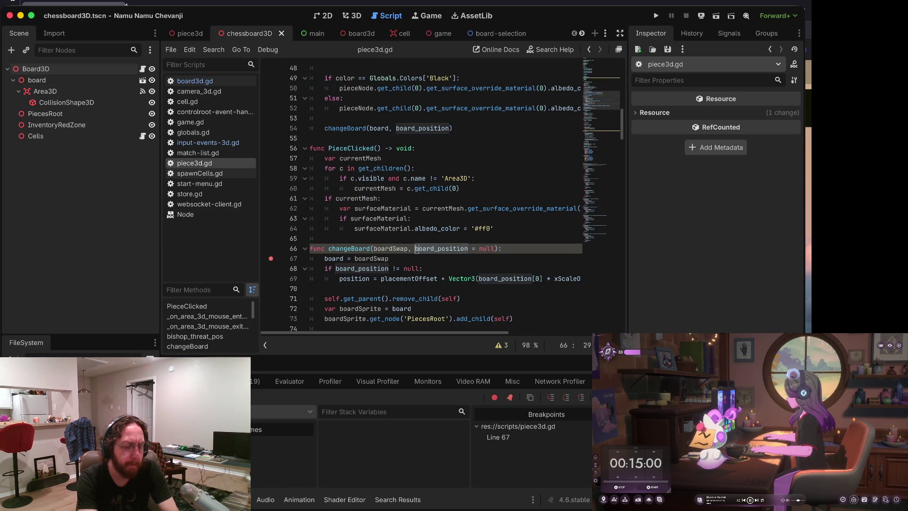
{"action": "left_click", "coordinate": [396, 128]}
{"action": "left_click", "coordinate": [397, 128], "text": "ctrl"}
{"action": "left_click", "coordinate": [335, 268]}
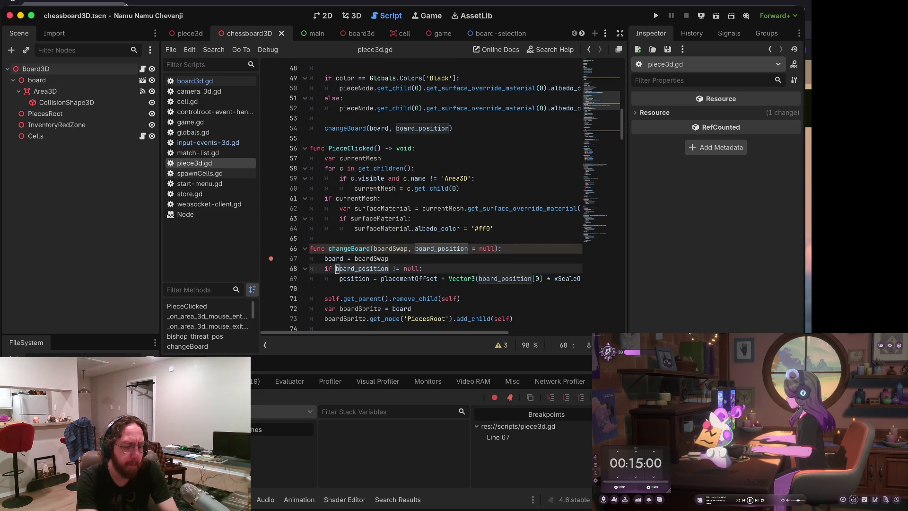
{"action": "left_click", "coordinate": [571, 279]}
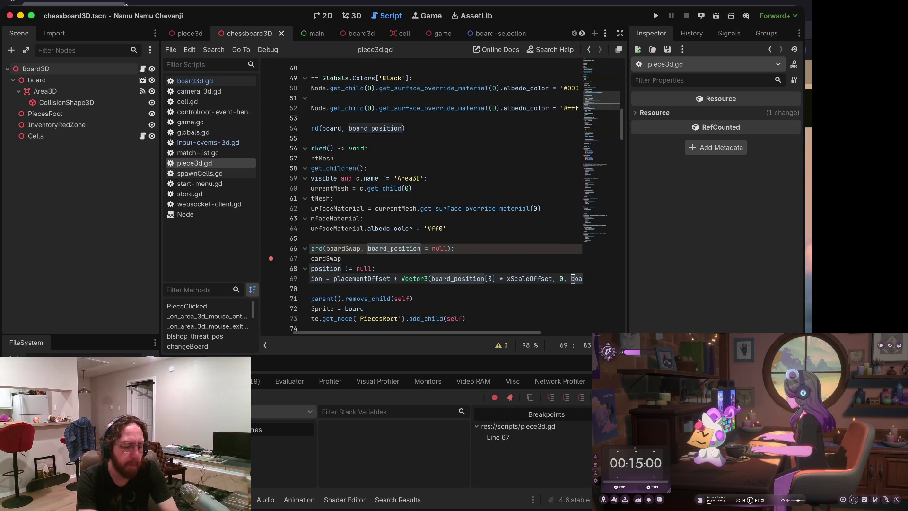
Step: Recheck board_position on line 80, then open and dismiss the project-wide search
{"action": "scroll", "coordinate": [352, 249], "scroll_direction": "down", "scroll_amount": 5}
{"action": "left_click", "coordinate": [352, 248]}
{"action": "key", "text": "Home"}
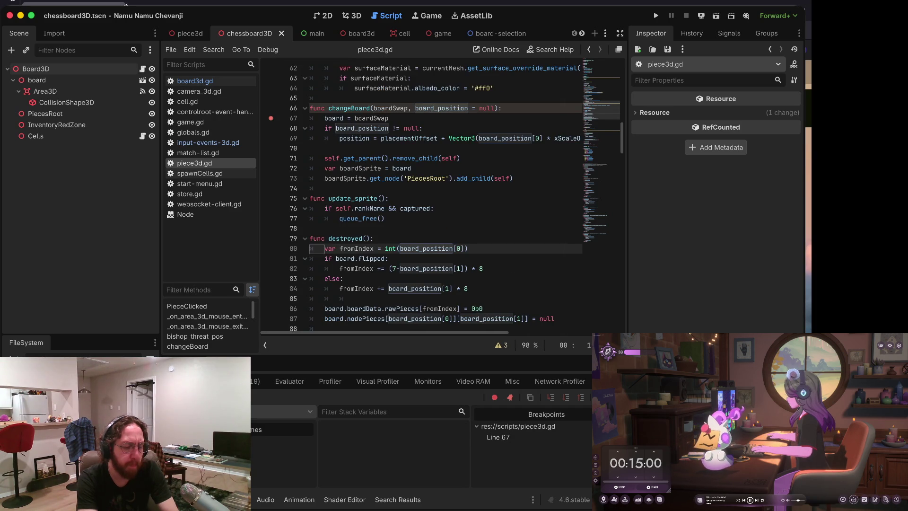
{"action": "key", "text": "ctrl+shift+f"}
{"action": "key", "text": "Escape"}
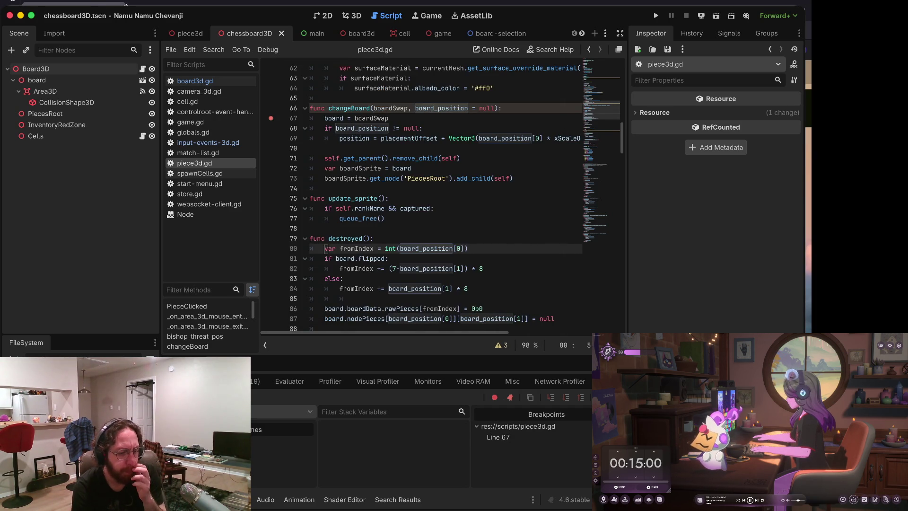
Step: Remove the line-67 breakpoint and switch to board3d.gd
{"action": "scroll", "coordinate": [518, 189], "scroll_direction": "up", "scroll_amount": 3}
{"action": "scroll", "coordinate": [518, 189], "scroll_direction": "up", "scroll_amount": 2}
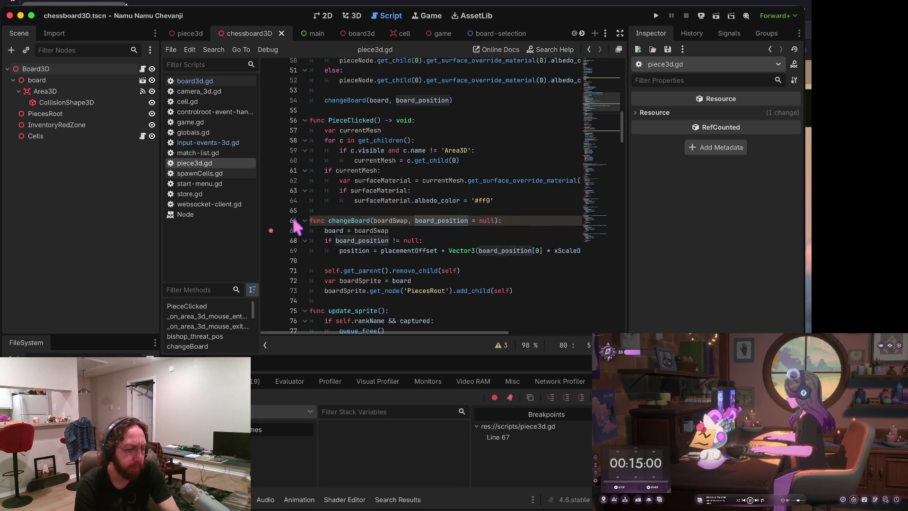
{"action": "left_click", "coordinate": [271, 230]}
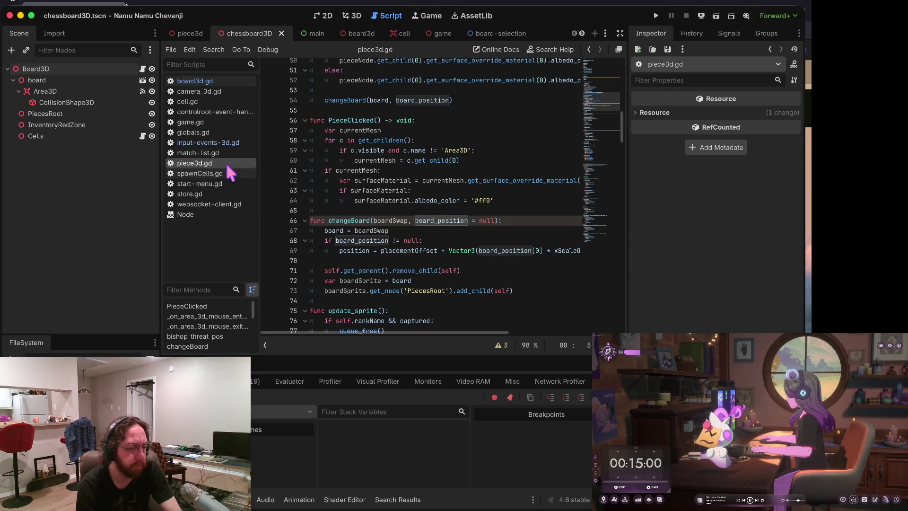
{"action": "left_click", "coordinate": [203, 80]}
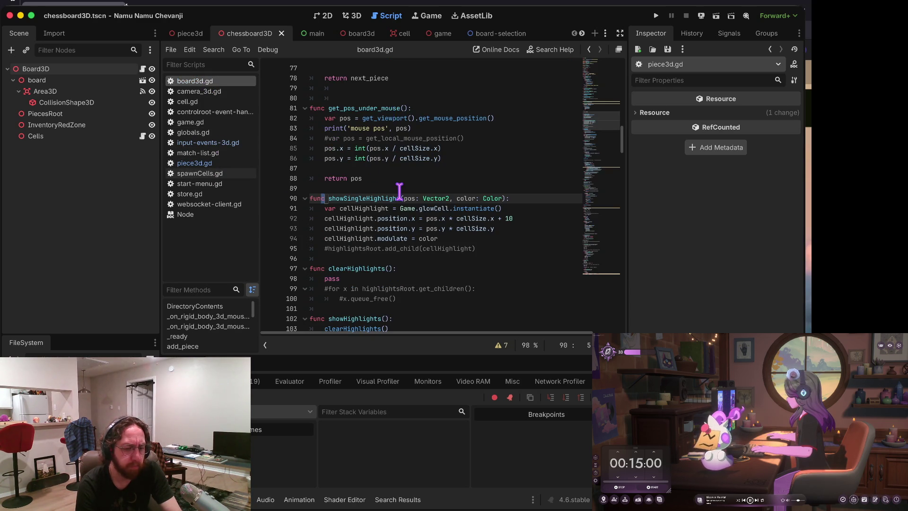
Step: Search all scripts for changeBoard (5 matches in 3 files) and jump to the line-125 call
{"action": "scroll", "coordinate": [399, 191], "scroll_direction": "down", "scroll_amount": 2}
{"action": "scroll", "coordinate": [400, 191], "scroll_direction": "up", "scroll_amount": 8}
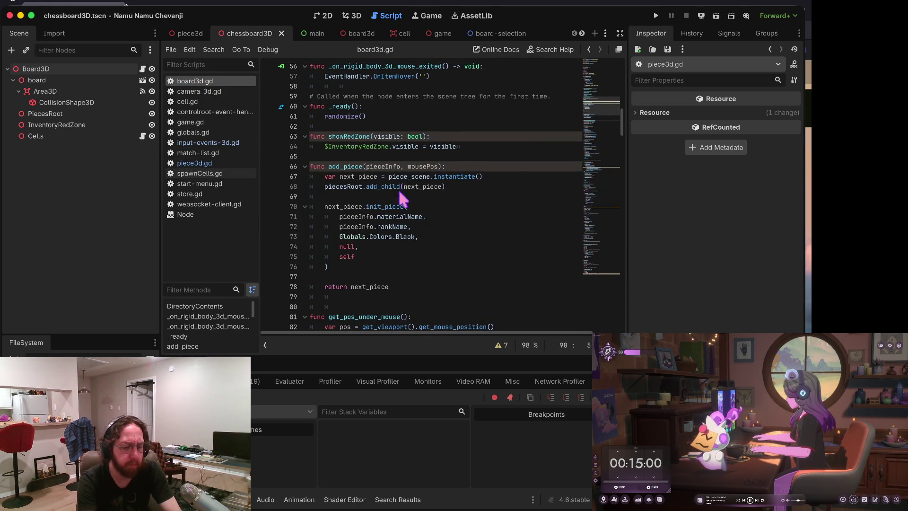
{"action": "key", "text": "ctrl+shift+f"}
{"action": "type", "text": "boardchanged"}
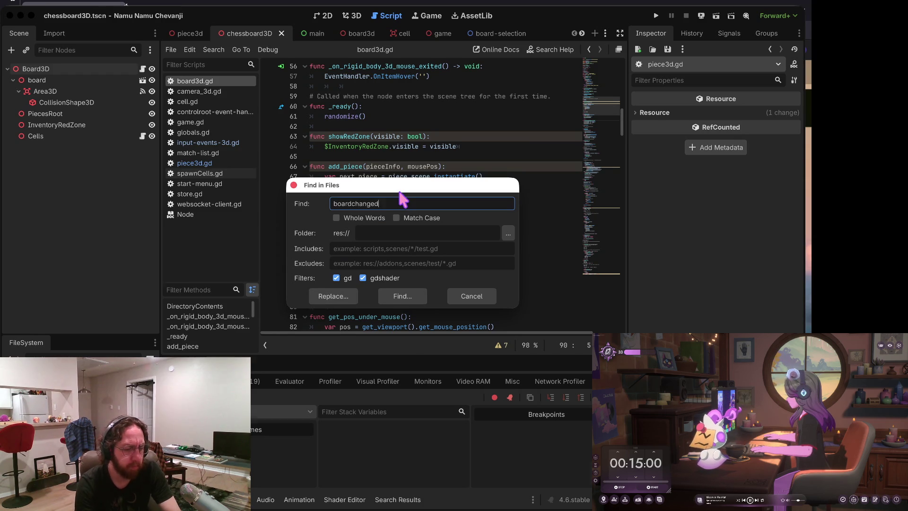
{"action": "key", "text": "Return"}
{"action": "key", "text": "ctrl+shift+f"}
{"action": "type", "text": "changeBoard"}
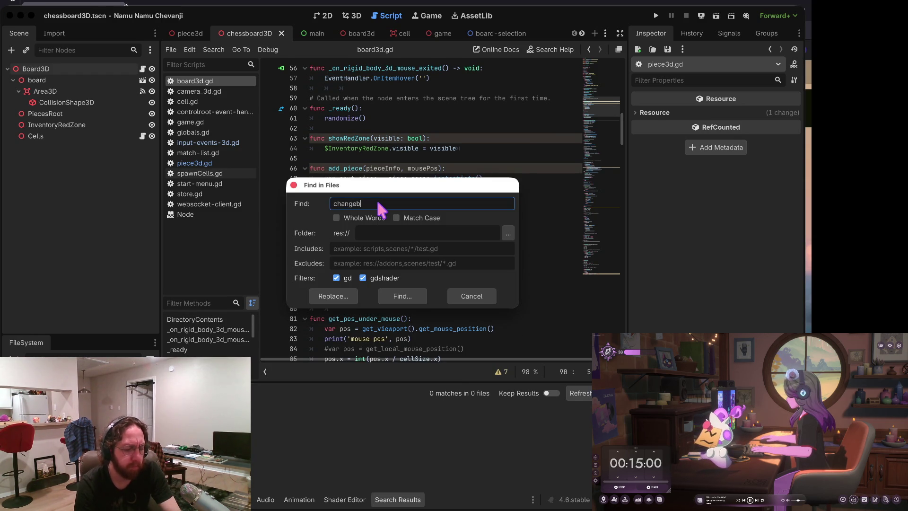
{"action": "key", "text": "Return"}
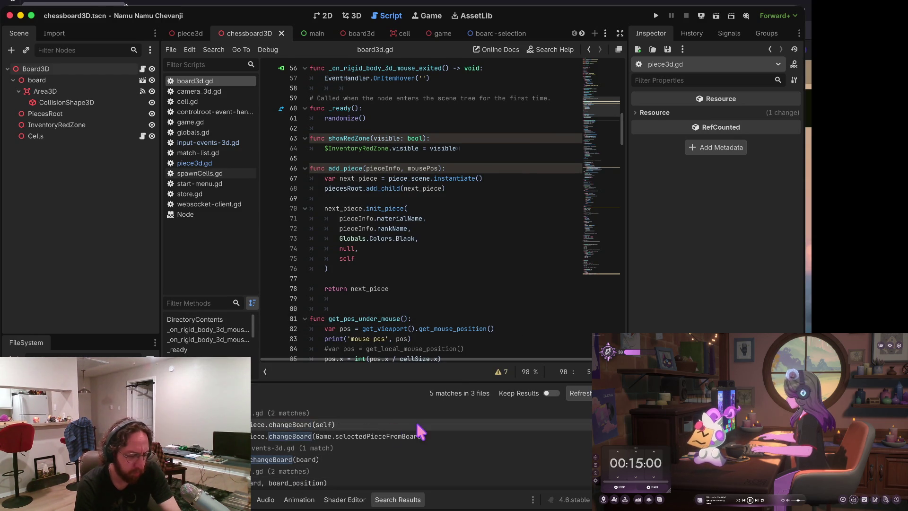
{"action": "left_click", "coordinate": [448, 425]}
Step: Scroll down to the match-status check in onClick
{"action": "scroll", "coordinate": [466, 247], "scroll_direction": "down", "scroll_amount": 2}
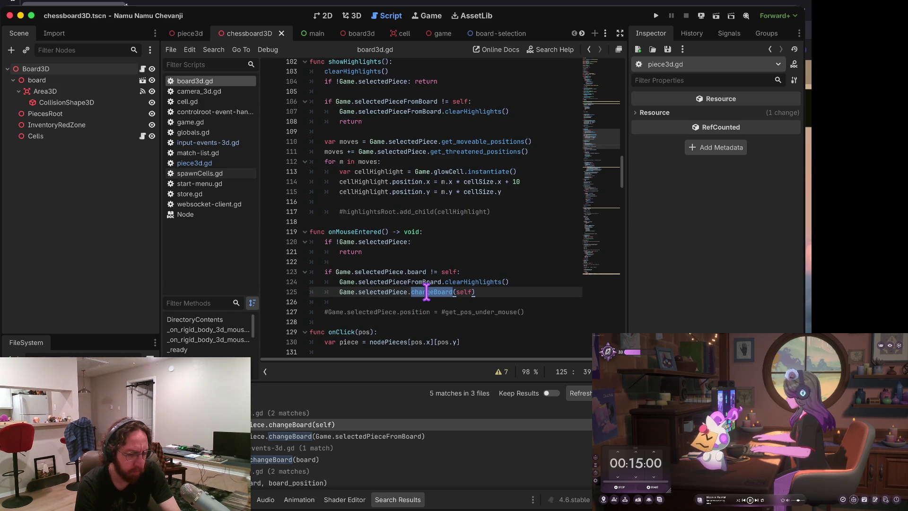
{"action": "scroll", "coordinate": [476, 290], "scroll_direction": "down", "scroll_amount": 2}
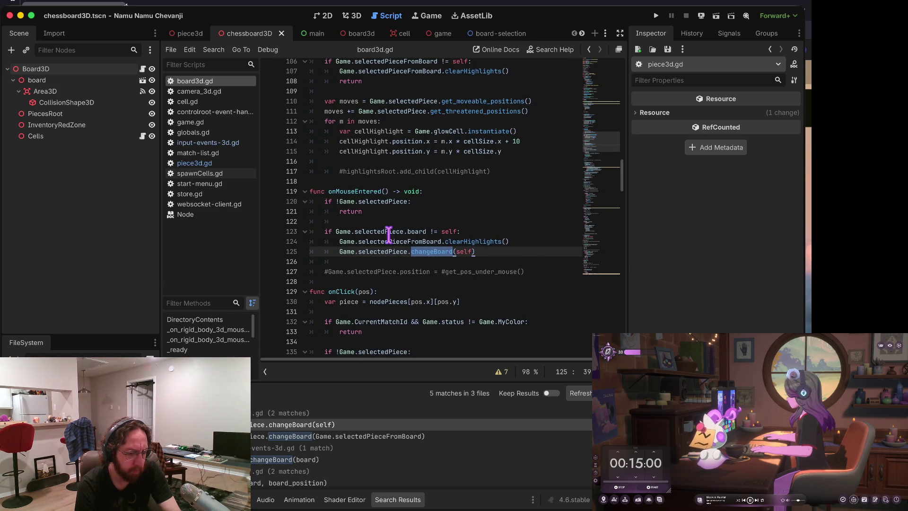
{"action": "scroll", "coordinate": [388, 227], "scroll_direction": "down", "scroll_amount": 2}
{"action": "scroll", "coordinate": [447, 213], "scroll_direction": "down", "scroll_amount": 1}
{"action": "left_click_drag", "start_coordinate": [492, 188], "coordinate": [336, 189]}
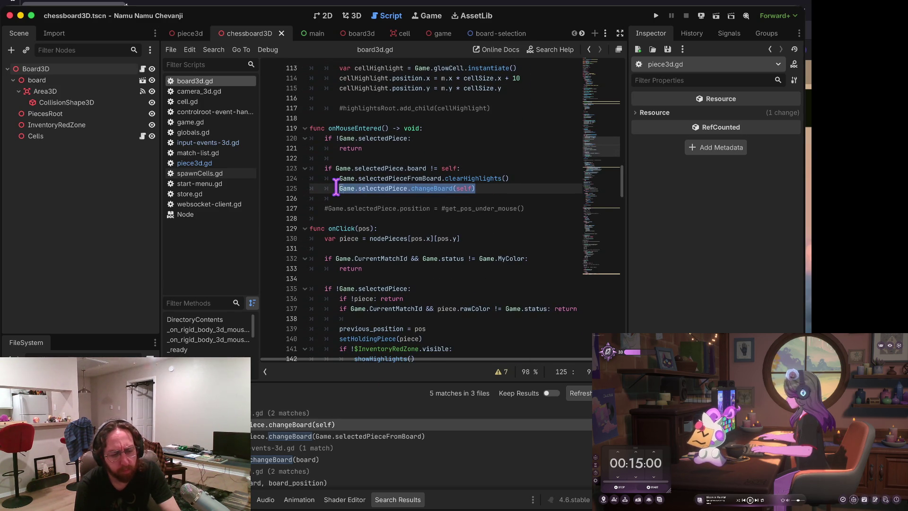
{"action": "left_click", "coordinate": [352, 258]}
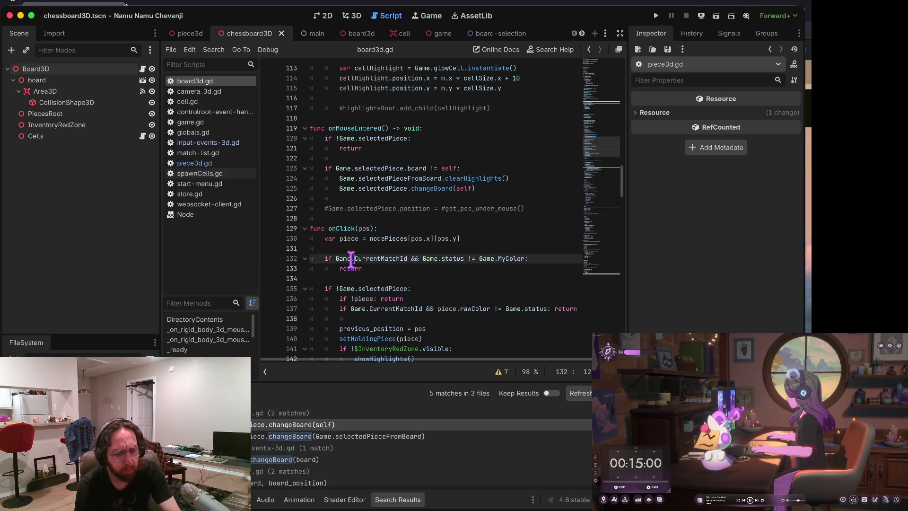
Step: Comment out the clearHighlights line in onMouseEntered with #
{"action": "scroll", "coordinate": [352, 258], "scroll_direction": "down", "scroll_amount": 1}
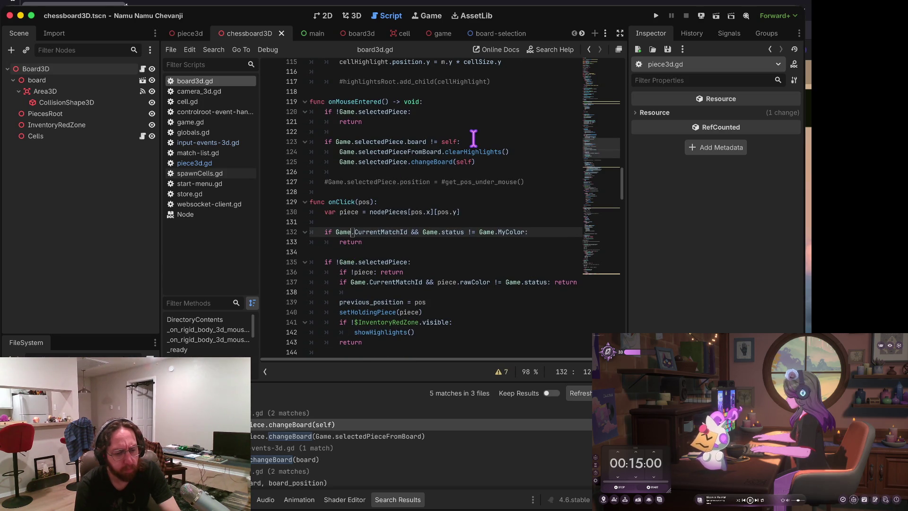
{"action": "mouse_move", "coordinate": [386, 143]}
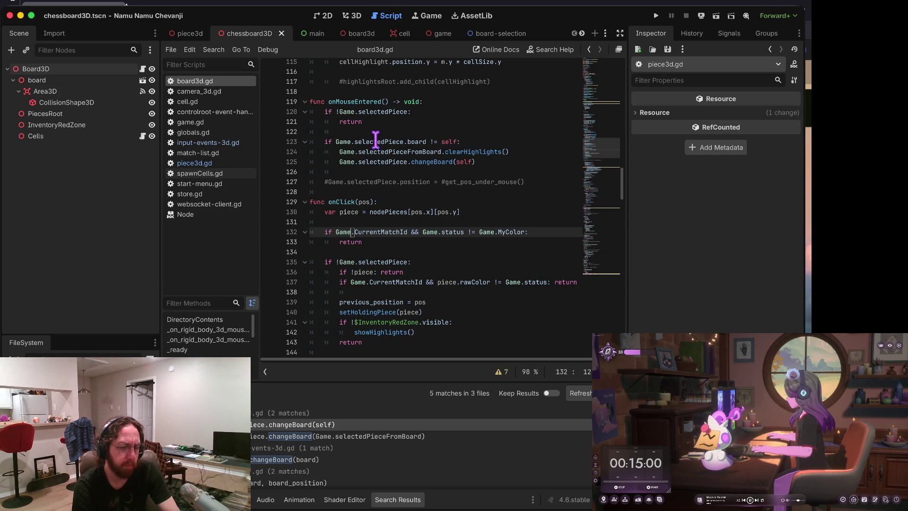
{"action": "left_click_drag", "start_coordinate": [411, 123], "coordinate": [419, 119]}
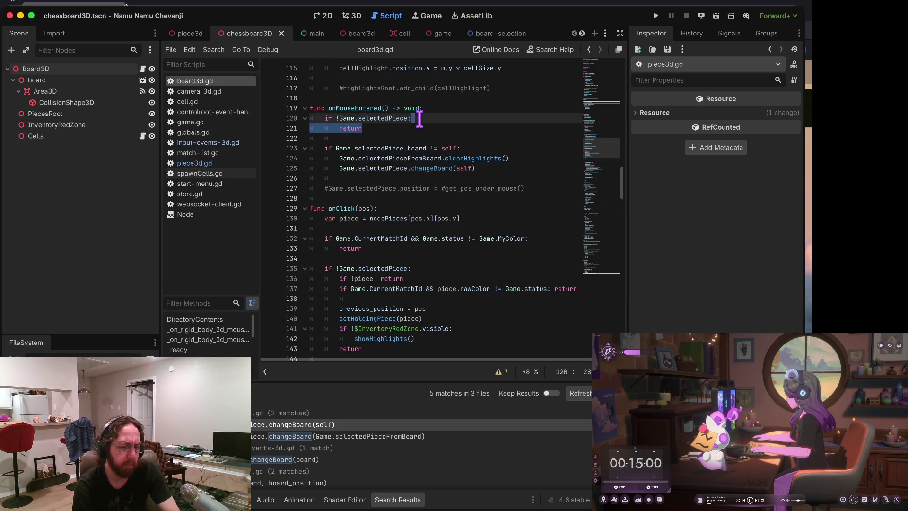
{"action": "left_click", "coordinate": [340, 158]}
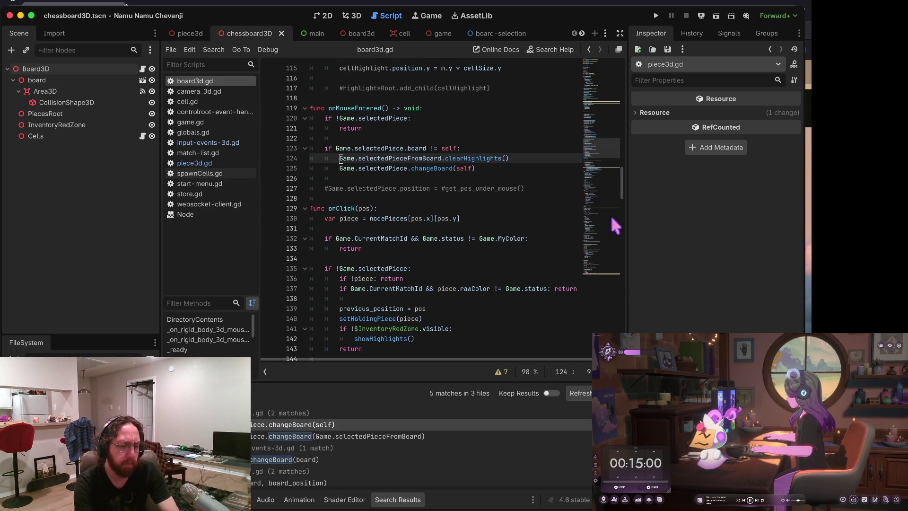
{"action": "type", "text": "#"}
Step: Comment out the board check and changeBoard(self) lines with Ctrl+K, then save board3d.gd
{"action": "left_click", "coordinate": [310, 168]}
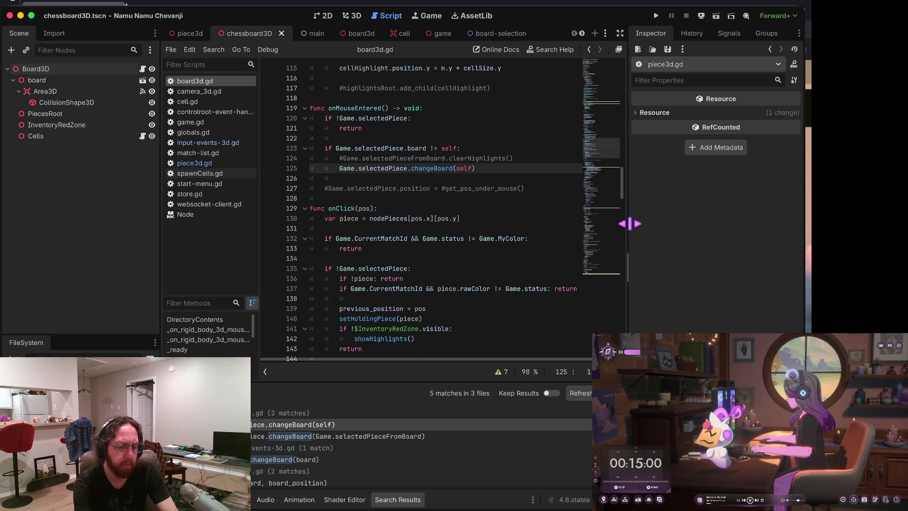
{"action": "key", "text": "ctrl+k"}
{"action": "key", "text": "Up"}
{"action": "key", "text": "Up"}
{"action": "key", "text": "ctrl+k"}
{"action": "key", "text": "Up"}
{"action": "left_click", "coordinate": [329, 118]}
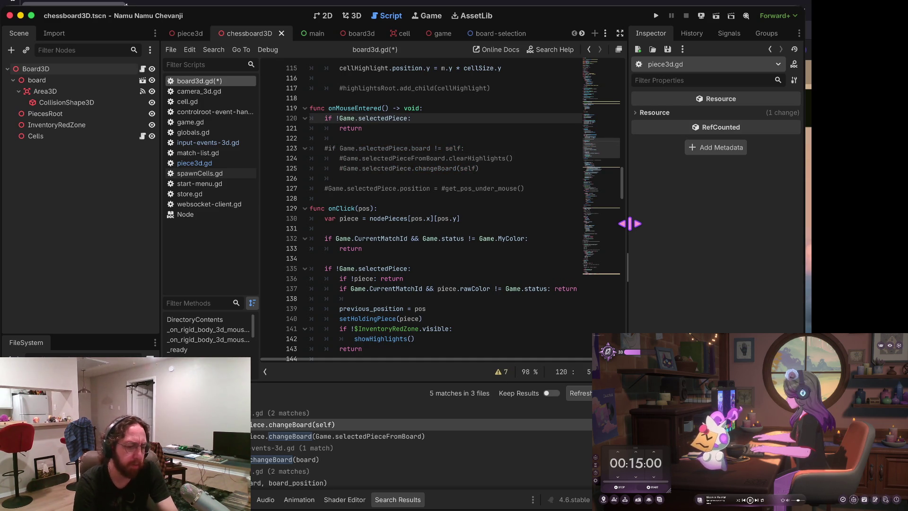
{"action": "key", "text": "Down"}
{"action": "key", "text": "Down"}
{"action": "key", "text": "Down"}
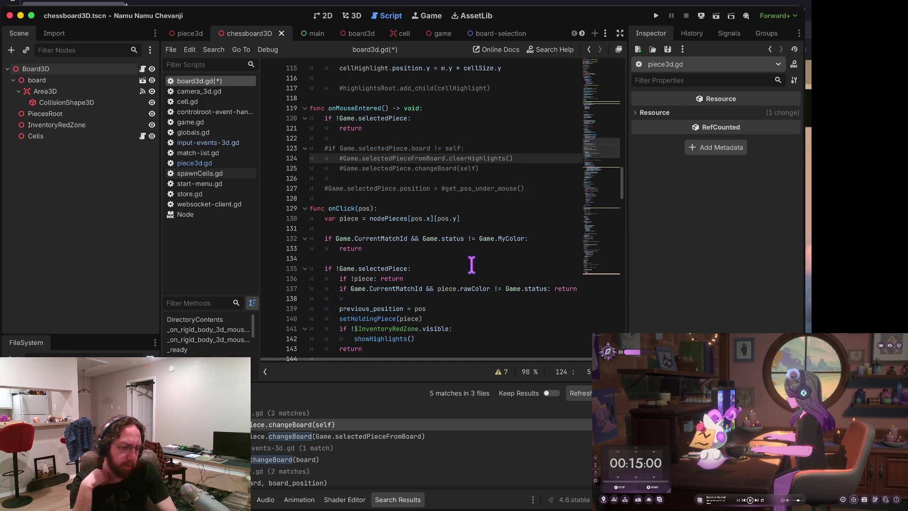
{"action": "key", "text": "ctrl+s"}
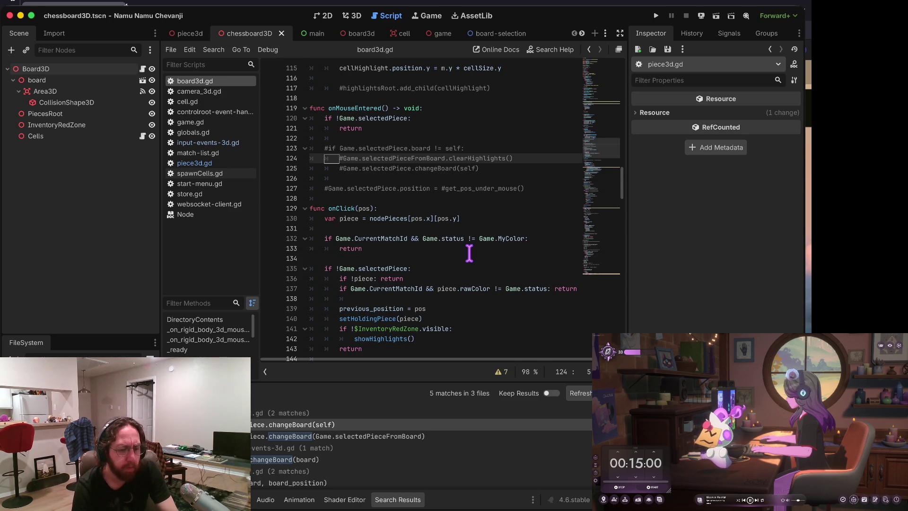
Step: Uncomment the board check and changeBoard(self) lines again
{"action": "scroll", "coordinate": [469, 254], "scroll_direction": "down", "scroll_amount": 1}
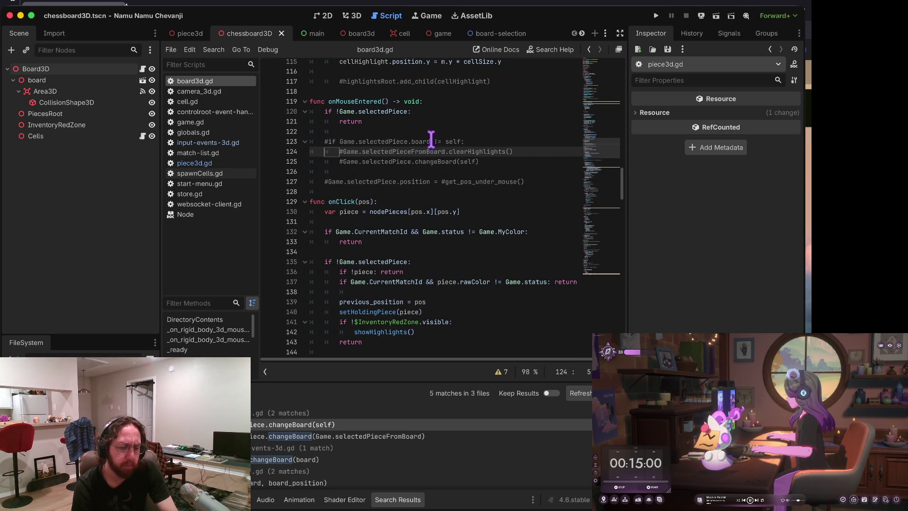
{"action": "scroll", "coordinate": [337, 148], "scroll_direction": "up", "scroll_amount": 1}
{"action": "left_click", "coordinate": [337, 148]}
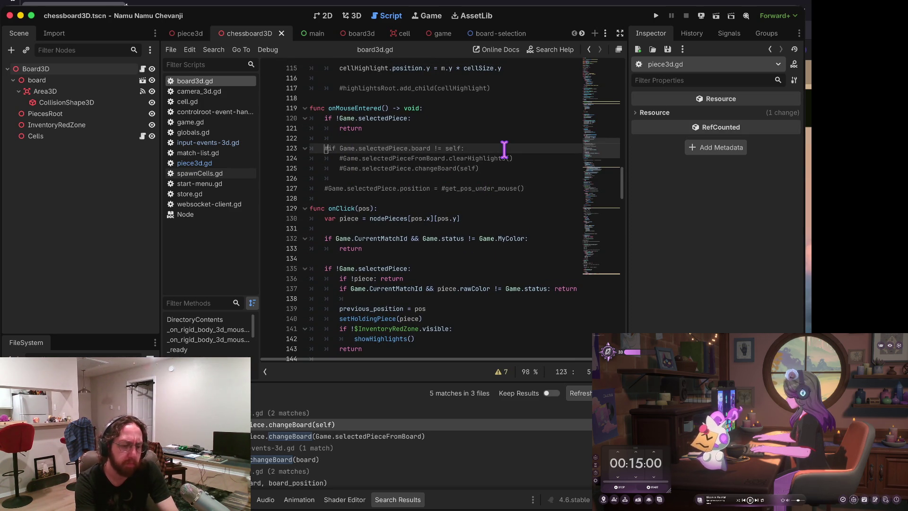
{"action": "key", "text": "ctrl+k"}
{"action": "key", "text": "Down"}
{"action": "key", "text": "Down"}
{"action": "key", "text": "ctrl+k"}
{"action": "key", "text": "End"}
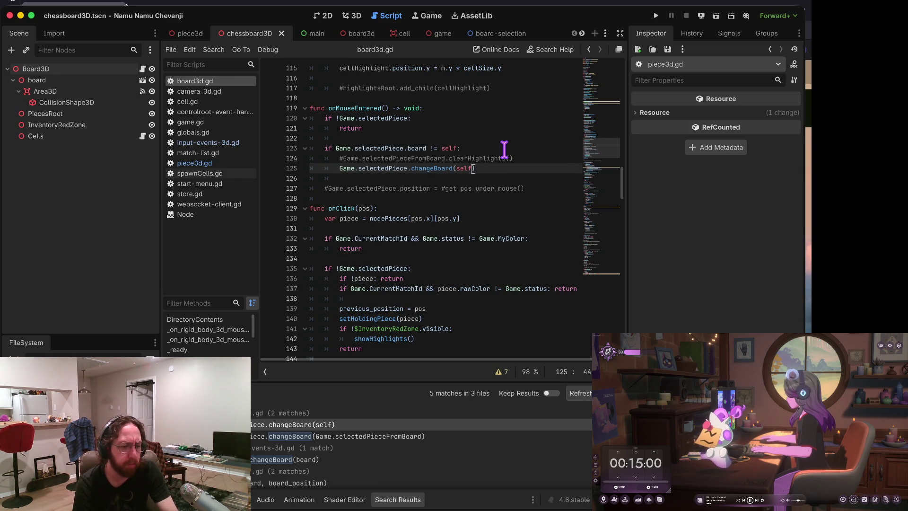
{"action": "scroll", "coordinate": [486, 171], "scroll_direction": "down", "scroll_amount": 2}
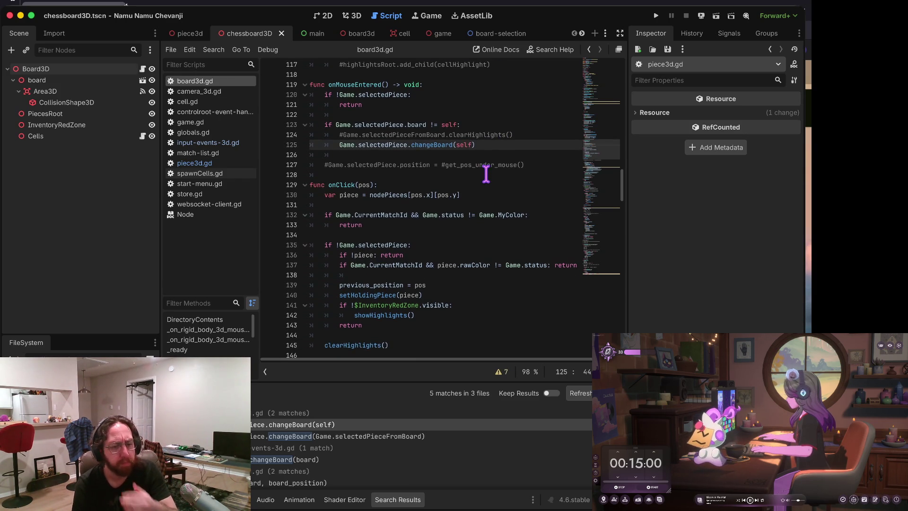
Step: Scroll to dropPiece's else branch and place the caret at the end of its changeBoard call
{"action": "scroll", "coordinate": [486, 173], "scroll_direction": "down", "scroll_amount": 3}
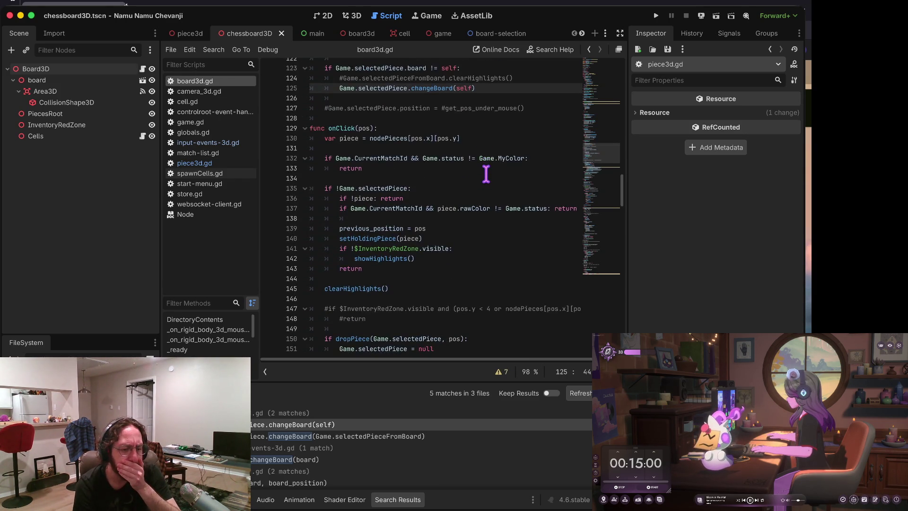
{"action": "scroll", "coordinate": [486, 173], "scroll_direction": "down", "scroll_amount": 2}
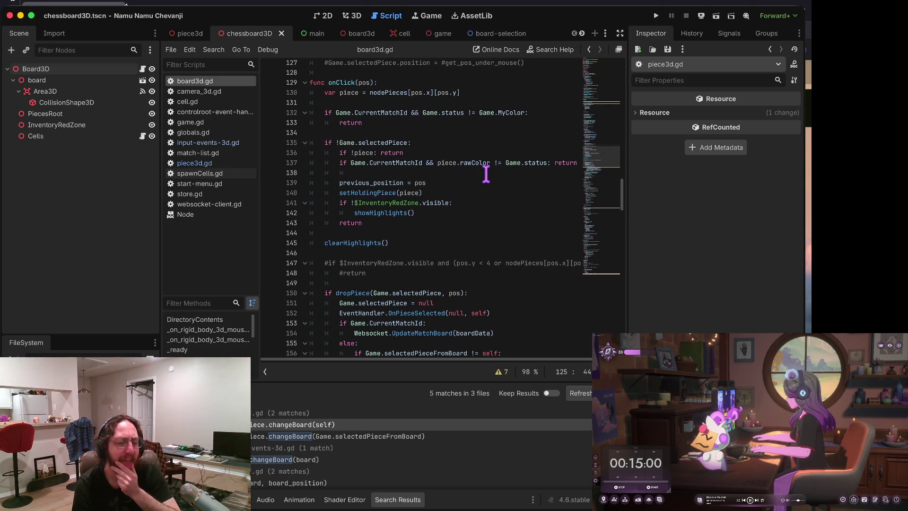
{"action": "scroll", "coordinate": [486, 173], "scroll_direction": "down", "scroll_amount": 7}
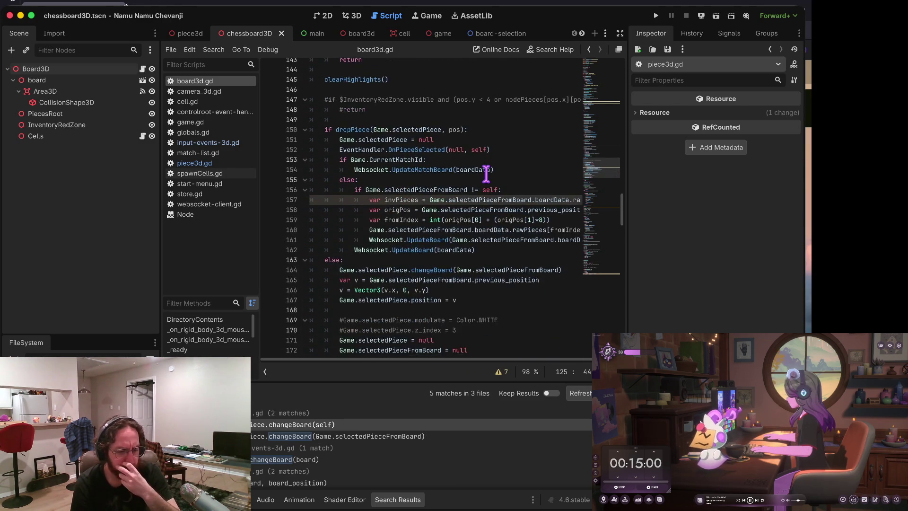
{"action": "scroll", "coordinate": [486, 173], "scroll_direction": "down", "scroll_amount": 2}
{"action": "scroll", "coordinate": [486, 173], "scroll_direction": "up", "scroll_amount": 5}
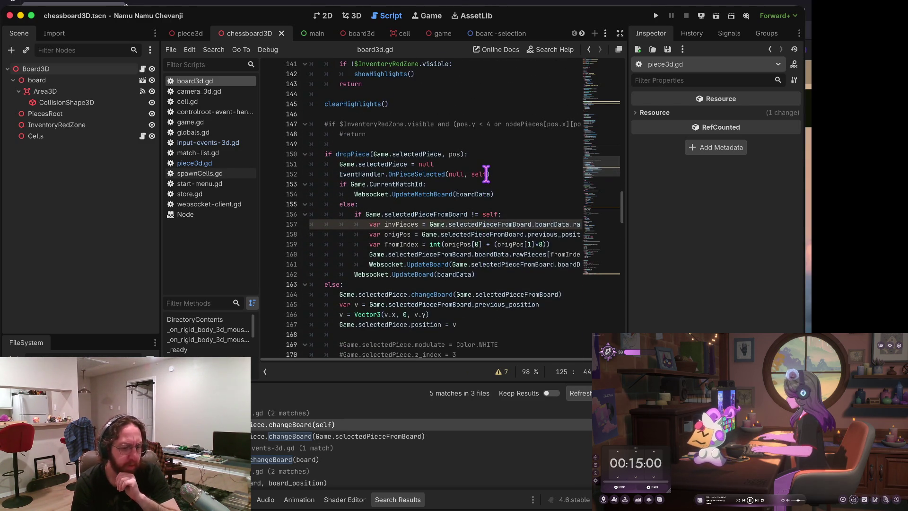
{"action": "scroll", "coordinate": [486, 173], "scroll_direction": "up", "scroll_amount": 1}
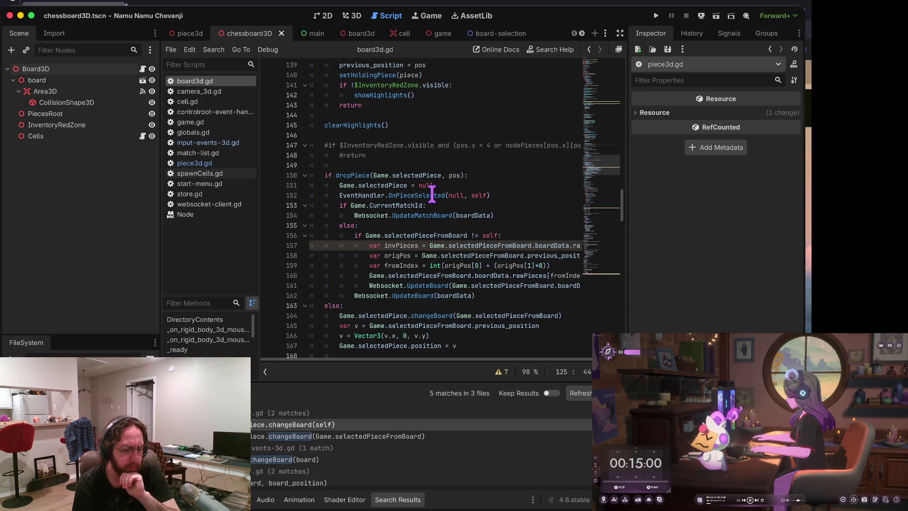
{"action": "scroll", "coordinate": [431, 249], "scroll_direction": "down", "scroll_amount": 1}
{"action": "left_click_drag", "start_coordinate": [435, 289], "coordinate": [436, 279]}
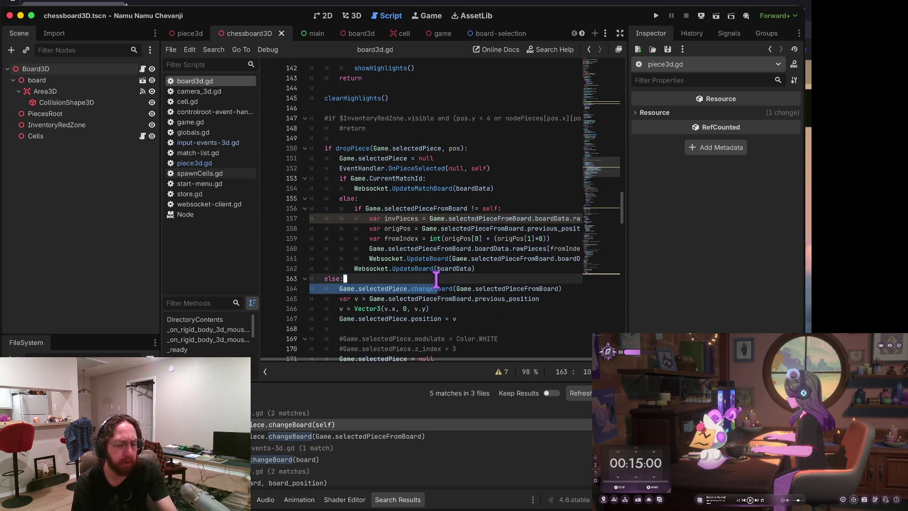
{"action": "left_click", "coordinate": [560, 289]}
{"action": "type", "text": ","}
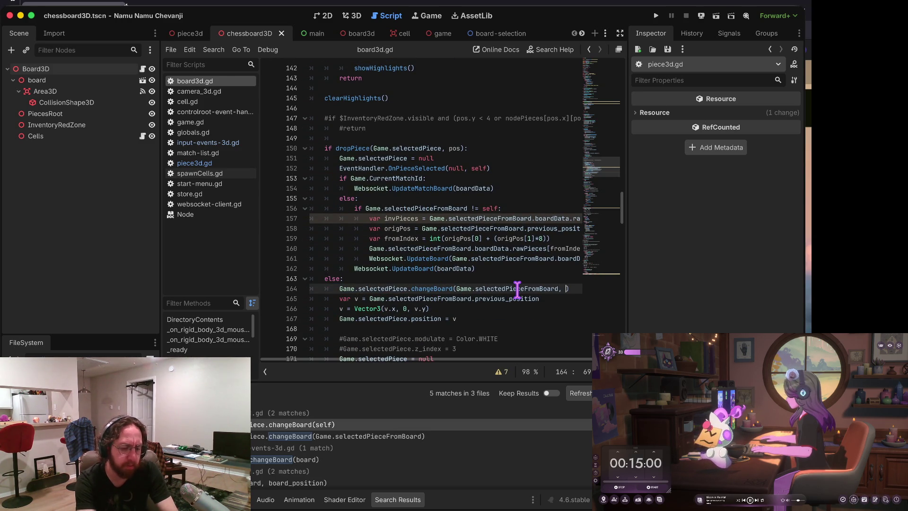
{"action": "scroll", "coordinate": [517, 289], "scroll_direction": "down", "scroll_amount": 3}
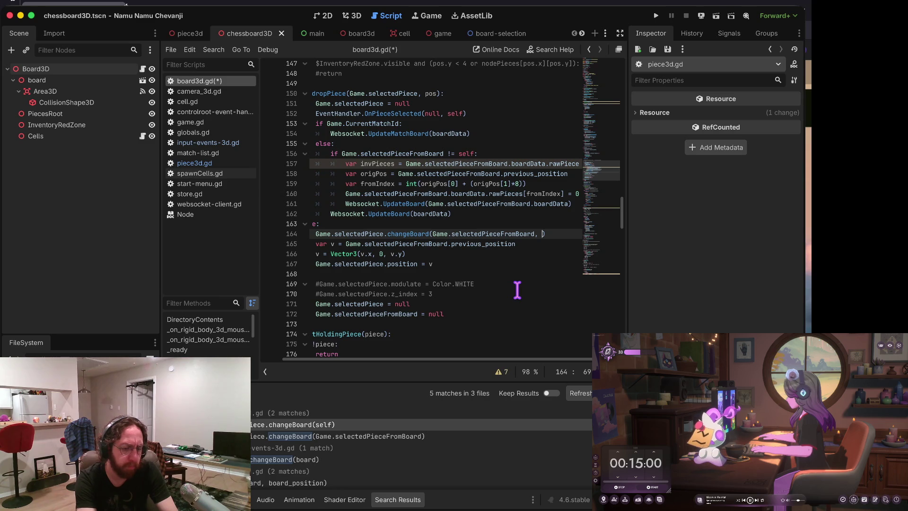
{"action": "scroll", "coordinate": [517, 289], "scroll_direction": "up", "scroll_amount": 2}
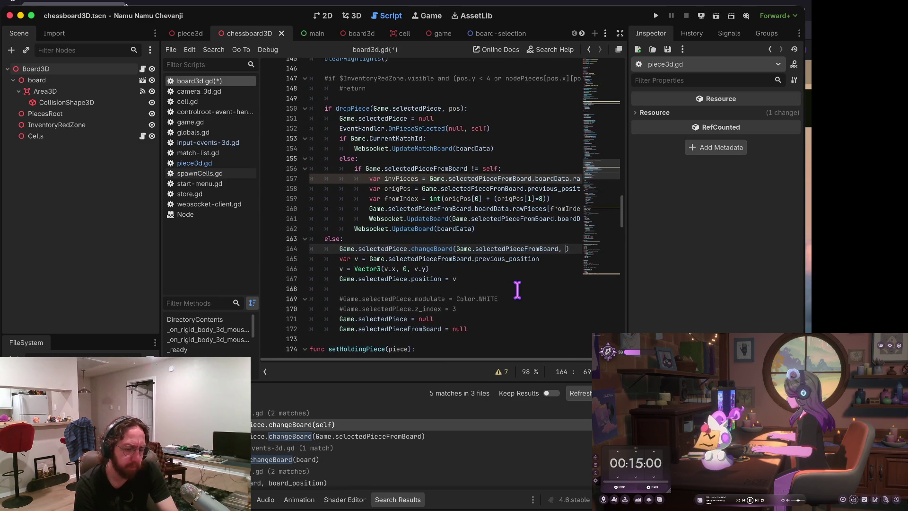
Step: Try moving the position = v line upward, undoing an accidental line deletion
{"action": "left_click", "coordinate": [373, 279]}
{"action": "scroll", "coordinate": [373, 279], "scroll_direction": "up", "scroll_amount": 1}
{"action": "key", "text": "Right"}
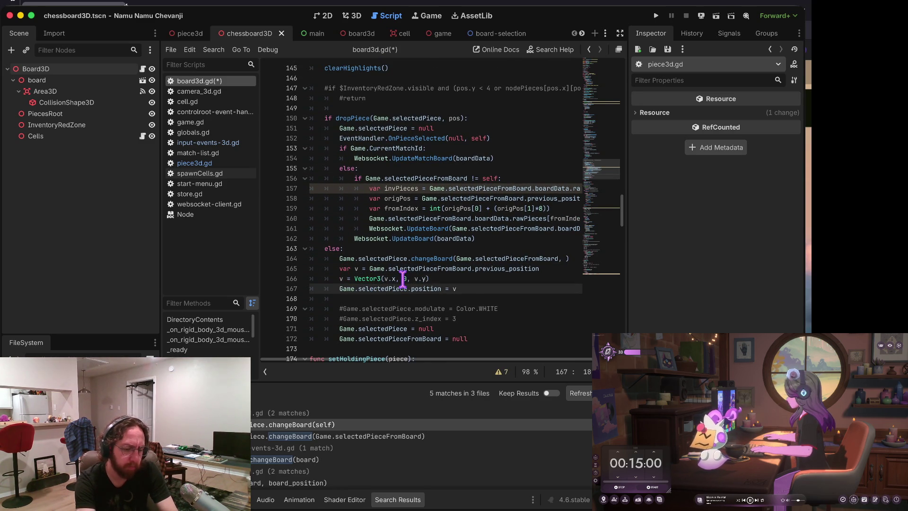
{"action": "key", "text": "alt+Up"}
{"action": "key", "text": "alt+Up"}
{"action": "key", "text": "alt+Up"}
{"action": "key", "text": "Down"}
{"action": "key", "text": "ctrl+shift+k"}
{"action": "key", "text": "ctrl+z"}
Step: Move the var v Vector3 lines above the position assignment
{"action": "key", "text": "Up"}
{"action": "key", "text": "Up"}
{"action": "key", "text": "Up"}
{"action": "key", "text": "Down"}
{"action": "key", "text": "Home"}
{"action": "key", "text": "shift+Down"}
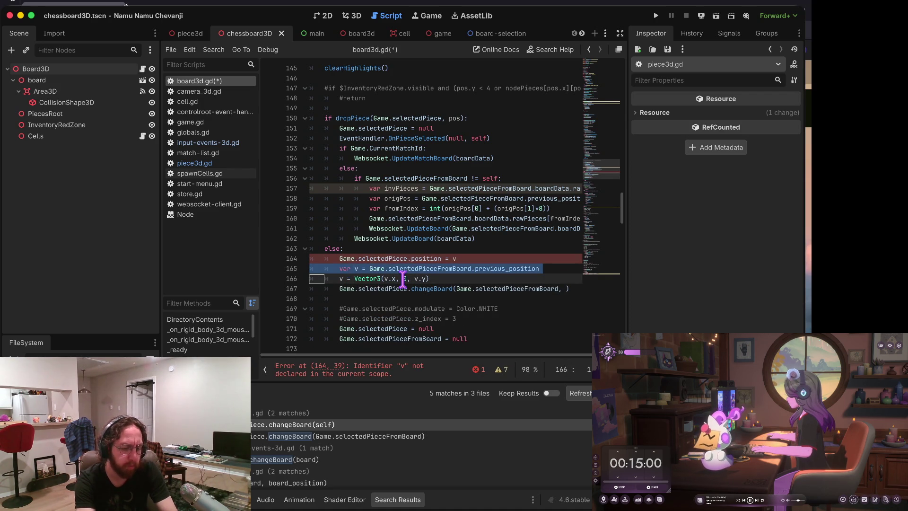
{"action": "key", "text": "shift+Down"}
{"action": "key", "text": "alt+Up"}
{"action": "key", "text": "End"}
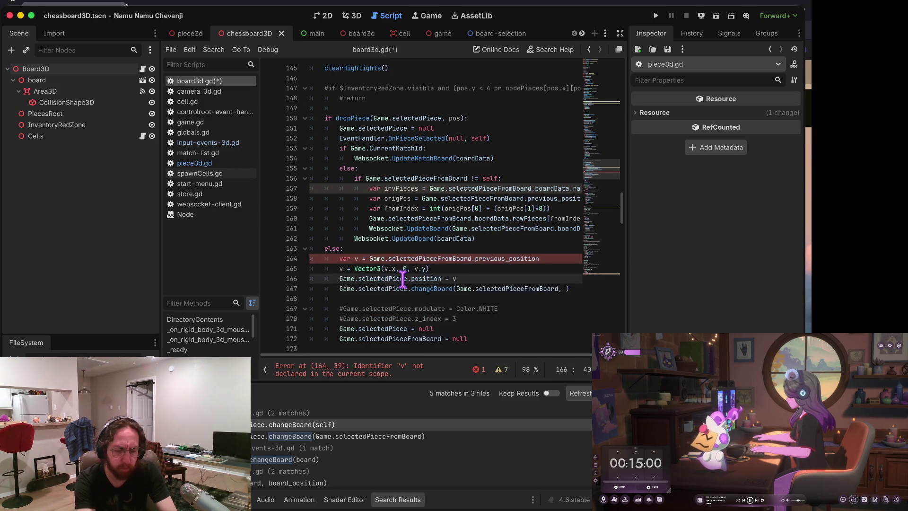
Step: Pass v as changeBoard's second argument: changeBoard(Game.selectedPieceFromBoard, v)
{"action": "key", "text": "Down"}
{"action": "key", "text": "End"}
{"action": "key", "text": "Left"}
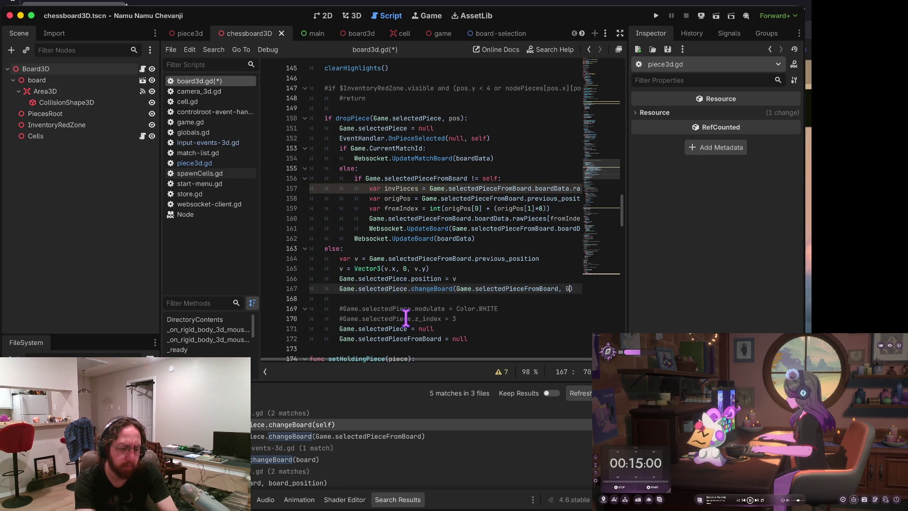
{"action": "type", "text": "ame.selectedPiece.p"}
{"action": "key", "text": "BackSpace"}
{"action": "key", "text": "BackSpace"}
{"action": "key", "text": "BackSpace"}
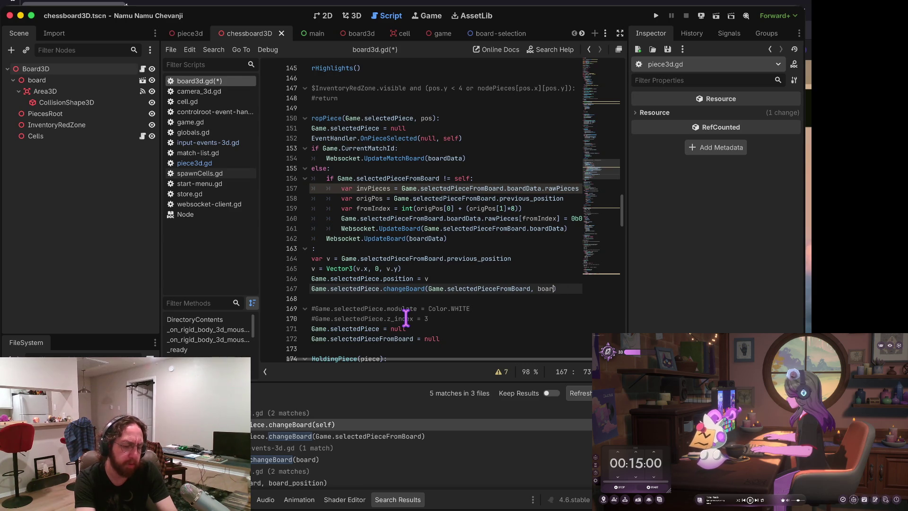
{"action": "key", "text": "BackSpace"}
{"action": "key", "text": "BackSpace"}
{"action": "key", "text": "BackSpace"}
{"action": "type", "text": "v"}
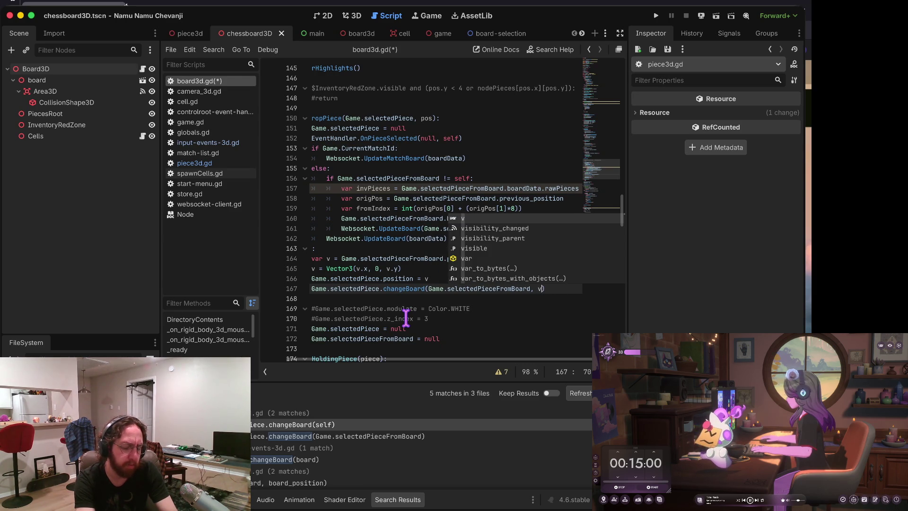
{"action": "key", "text": "Escape"}
Step: Look up where previous_position is declared and go to its next usage
{"action": "key", "text": "Up"}
{"action": "key", "text": "Up"}
{"action": "key", "text": "Up"}
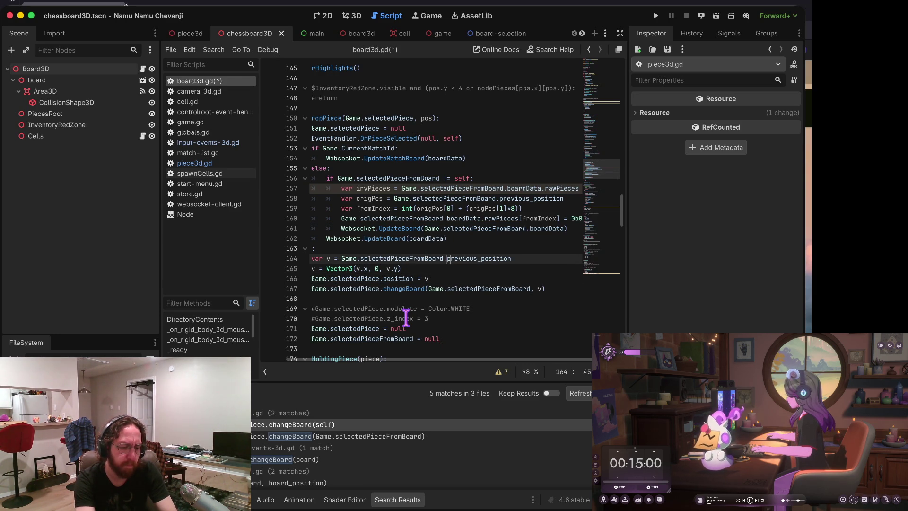
{"action": "key", "text": "ctrl+alt+space"}
{"action": "key", "text": "F3"}
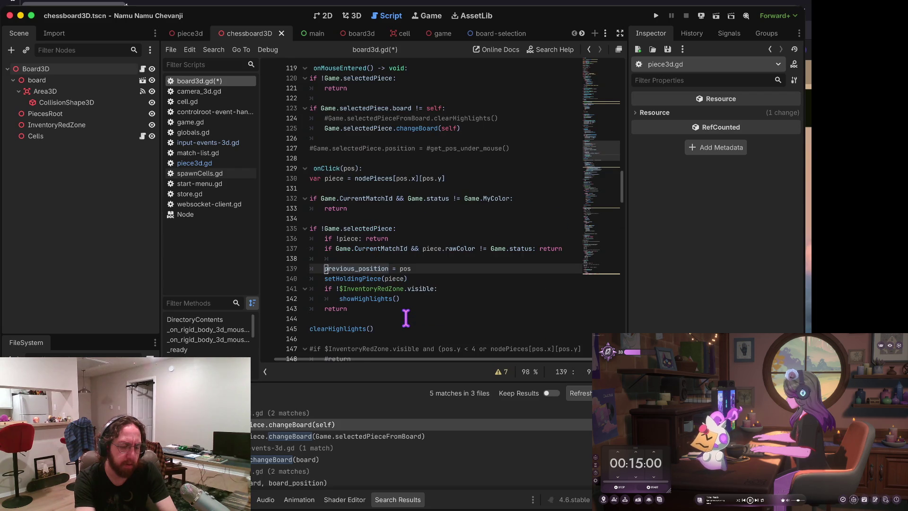
Step: Cycle through previous_position matches around onClick and jump to its declaration
{"action": "key", "text": "F3"}
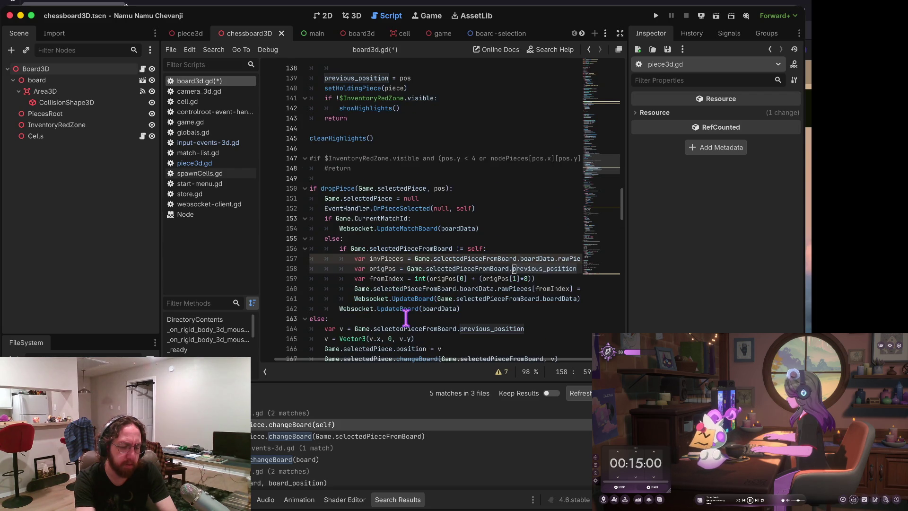
{"action": "key", "text": "shift+F3"}
{"action": "key", "text": "shift+F3"}
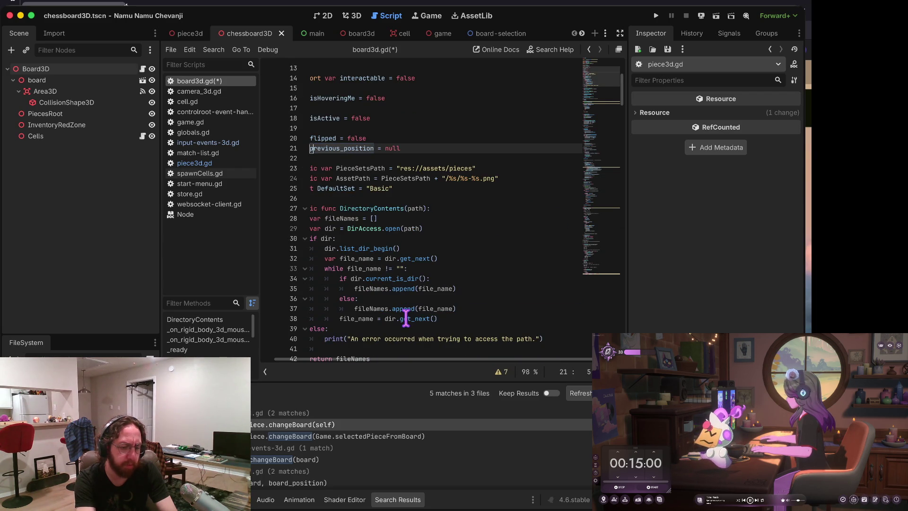
{"action": "key", "text": "F3"}
{"action": "key", "text": "F3"}
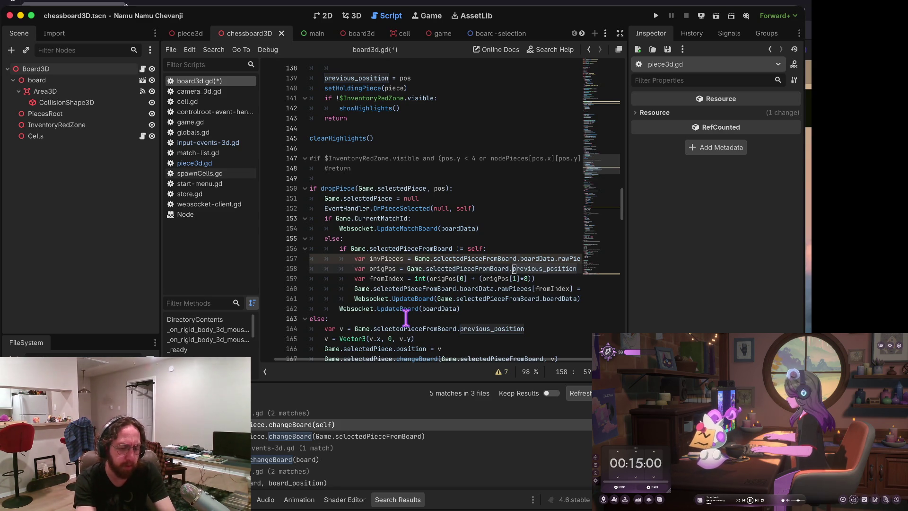
{"action": "key", "text": "ctrl+Left"}
{"action": "key", "text": "ctrl+Left"}
{"action": "key", "text": "ctrl+Left"}
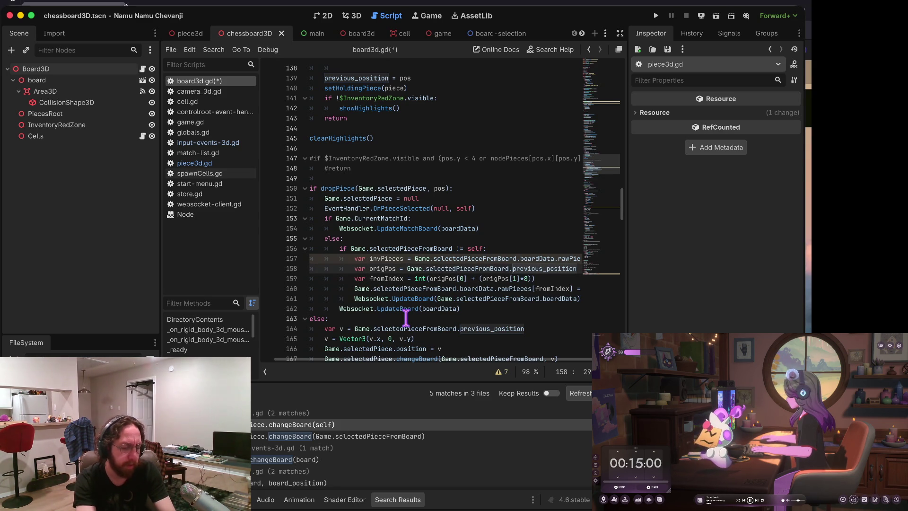
{"action": "key", "text": "ctrl+z"}
{"action": "key", "text": "ctrl+Right"}
{"action": "key", "text": "ctrl+Right"}
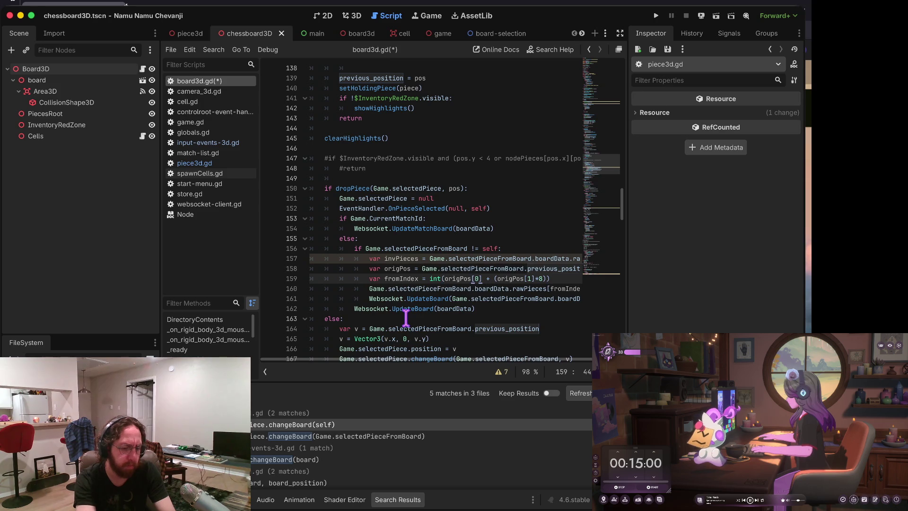
{"action": "key", "text": "alt+F12"}
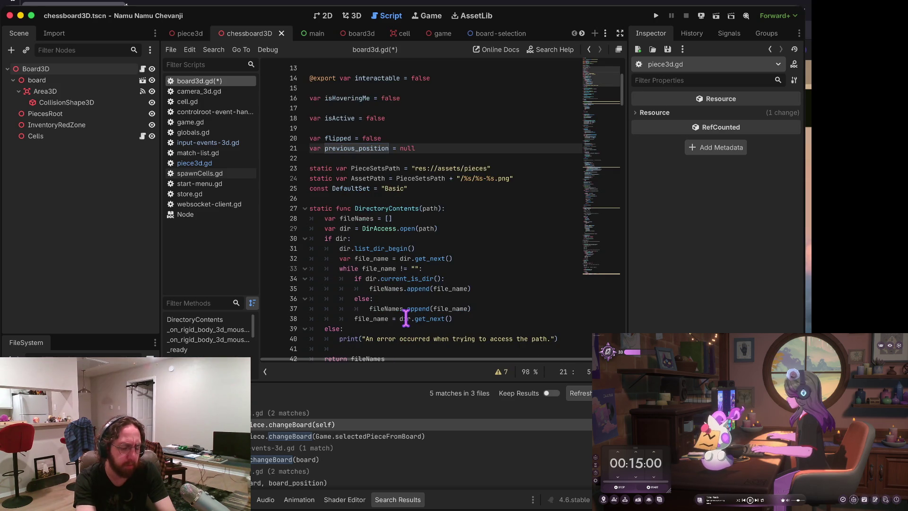
Step: Step through previous_position matches to dropPiece's line 164, then down to the changeBoard call on line 167
{"action": "key", "text": "F3"}
{"action": "key", "text": "Down"}
{"action": "key", "text": "Home"}
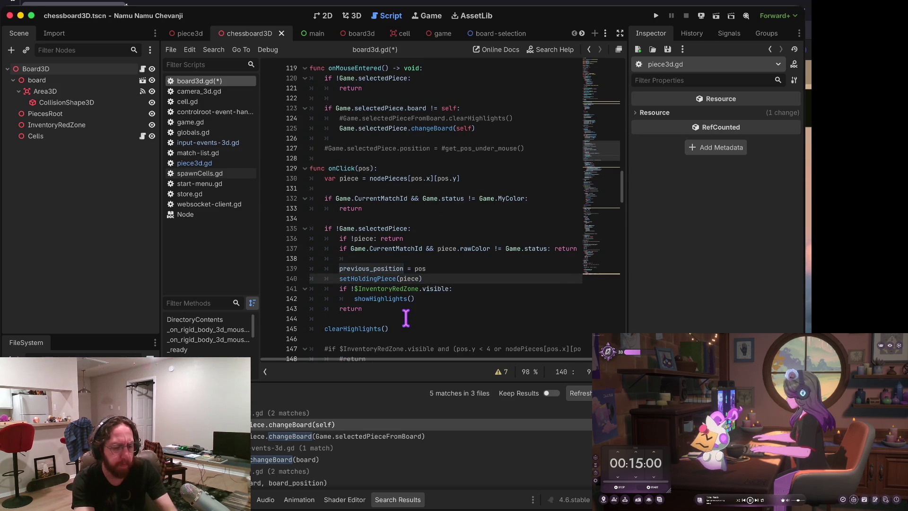
{"action": "key", "text": "Up"}
{"action": "key", "text": "Up"}
{"action": "key", "text": "Down"}
{"action": "key", "text": "ctrl+Right"}
{"action": "key", "text": "ctrl+Right"}
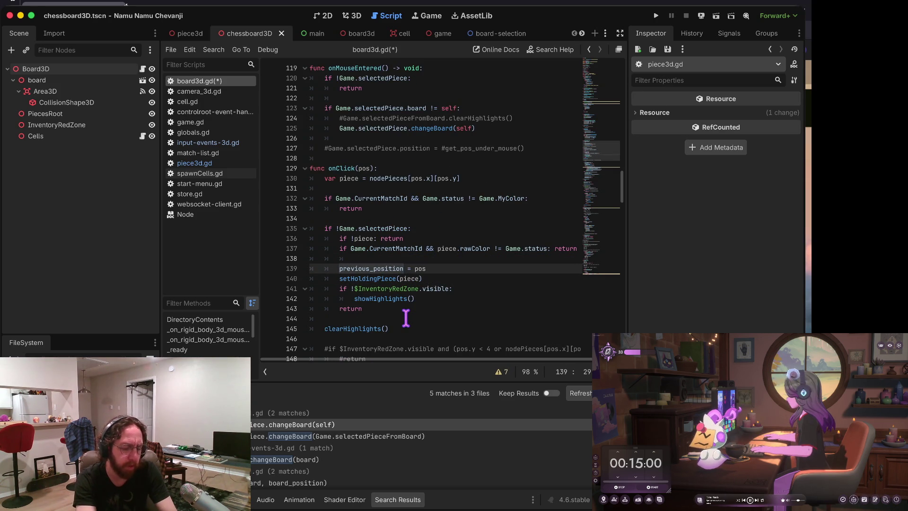
{"action": "key", "text": "F3"}
{"action": "key", "text": "F3"}
{"action": "key", "text": "F3"}
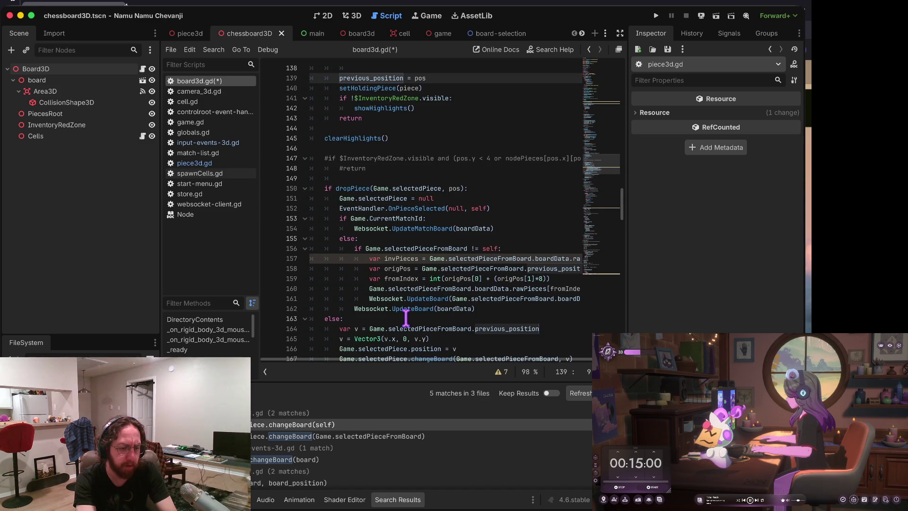
{"action": "key", "text": "F3"}
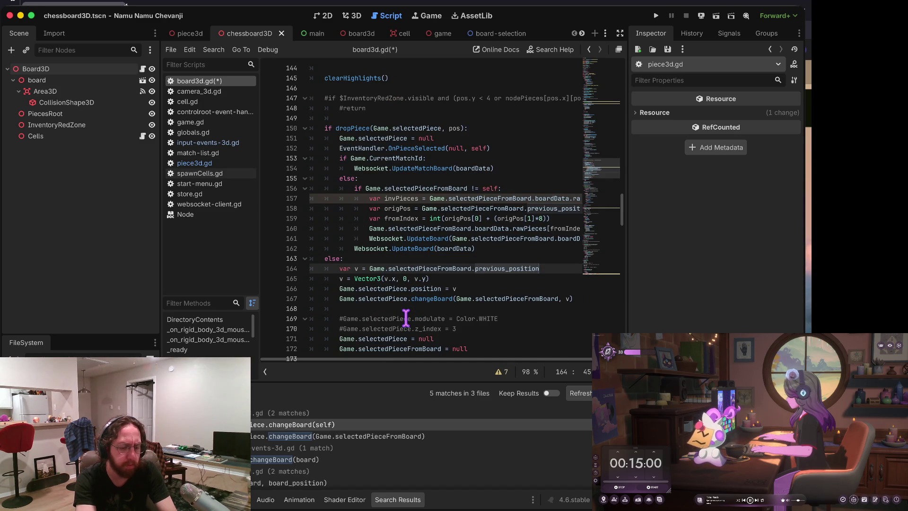
{"action": "key", "text": "Down"}
{"action": "key", "text": "Down"}
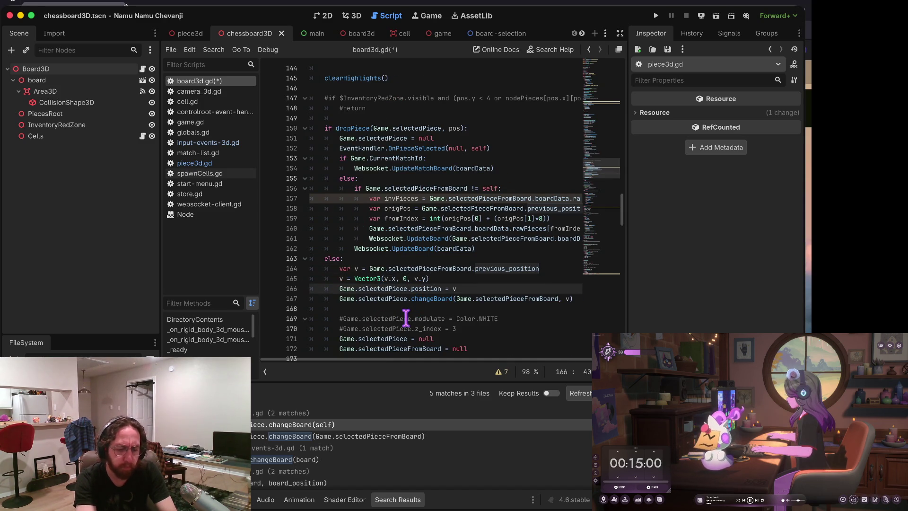
{"action": "key", "text": "Down"}
{"action": "key", "text": "End"}
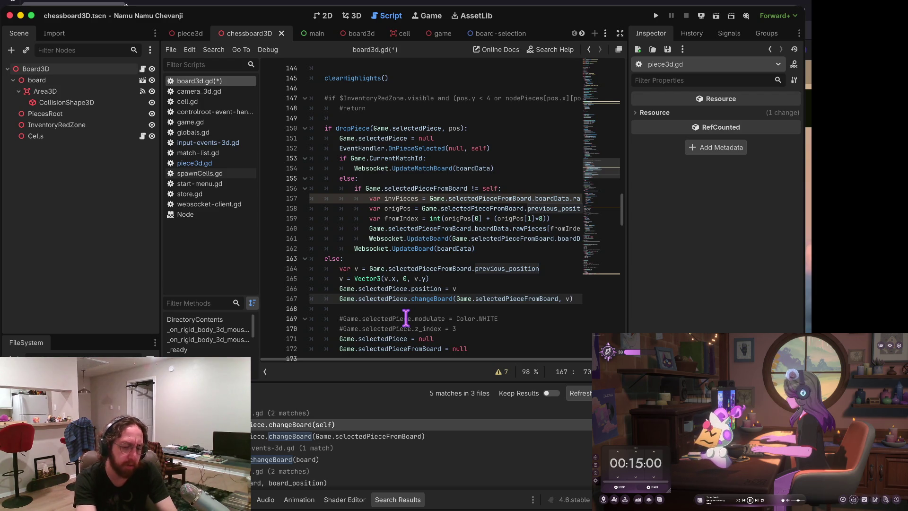
Step: Delete the v argument from the changeBoard call on line 167
{"action": "key", "text": "BackSpace"}
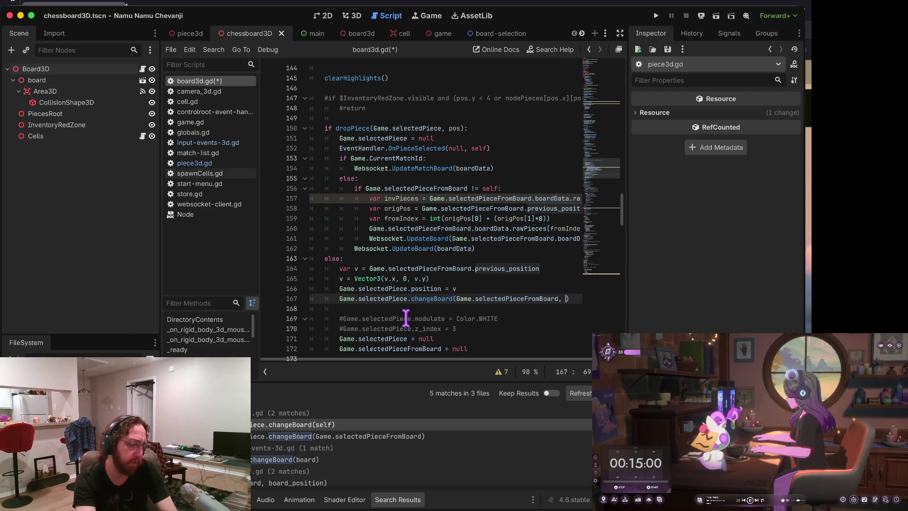
{"action": "triple_click", "coordinate": [388, 289]}
{"action": "key", "text": "Right"}
{"action": "key", "text": "Up"}
{"action": "key", "text": "ctrl+Right"}
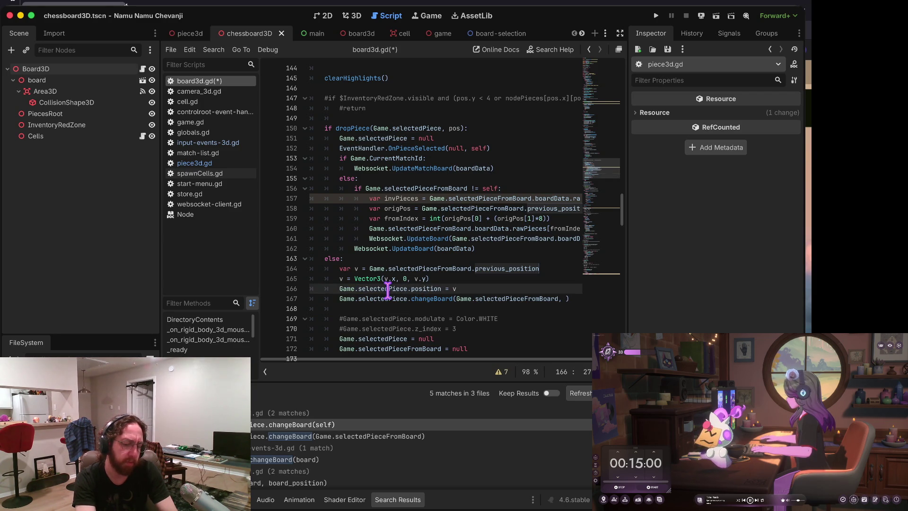
Step: Comment out the position assignment and Vector3 conversion lines (166 and 165) with Ctrl+K
{"action": "triple_click", "coordinate": [387, 288]}
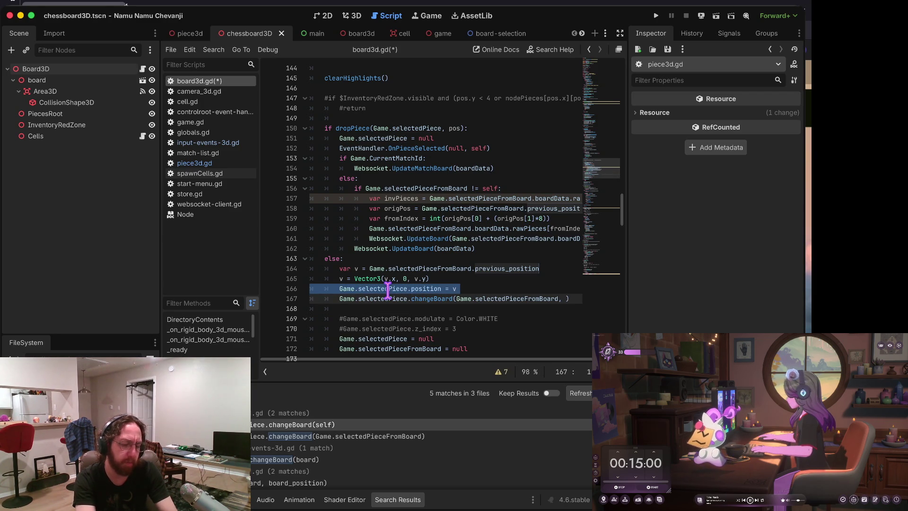
{"action": "key", "text": "Left"}
{"action": "key", "text": "ctrl+k"}
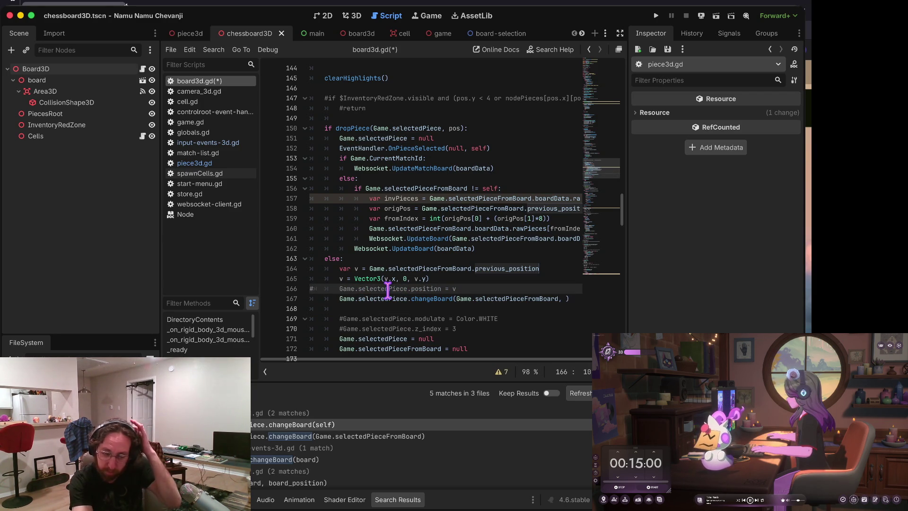
{"action": "key", "text": "Up"}
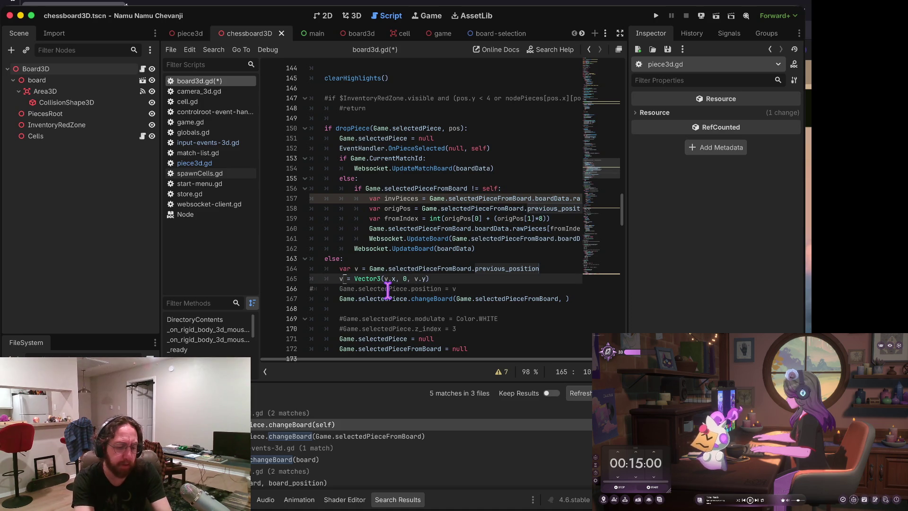
{"action": "key", "text": "ctrl+k"}
{"action": "key", "text": "Down"}
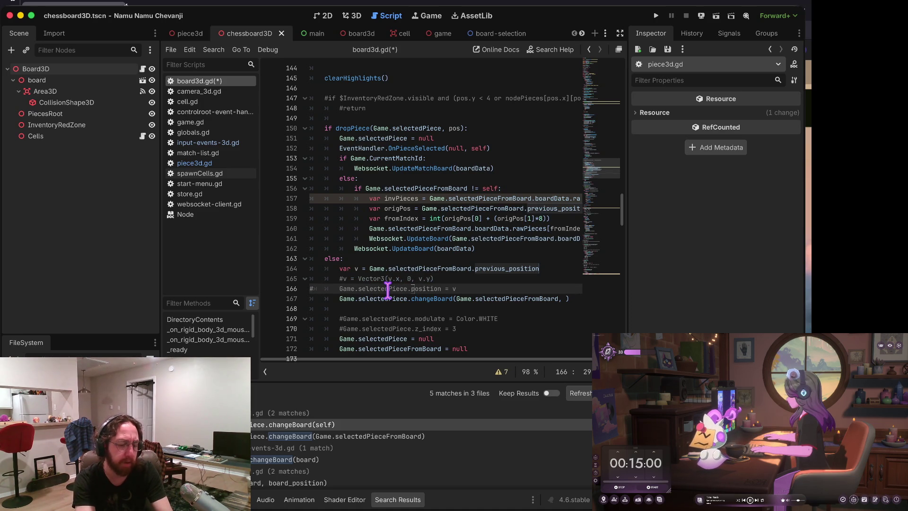
{"action": "key", "text": "Right"}
{"action": "key", "text": "Right"}
{"action": "key", "text": "Right"}
{"action": "key", "text": "ctrl+Left"}
{"action": "key", "text": "Down"}
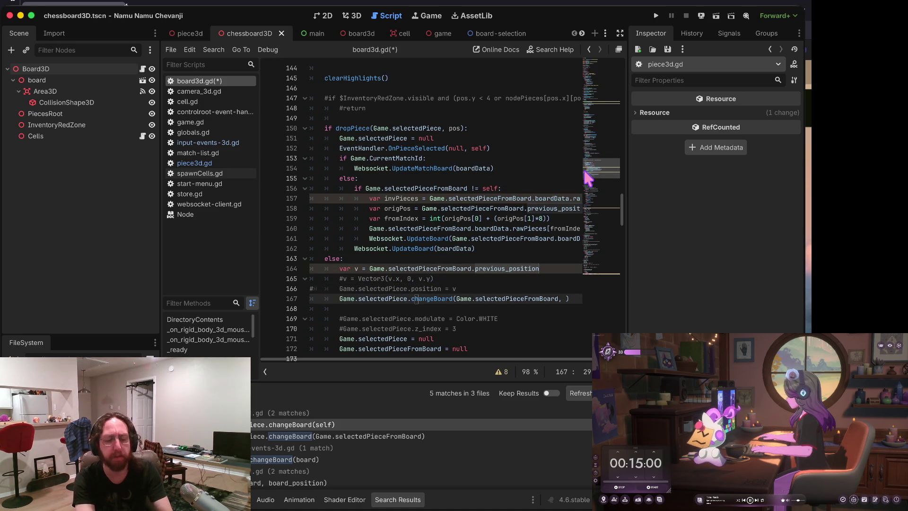
{"action": "key", "text": "ctrl+Right"}
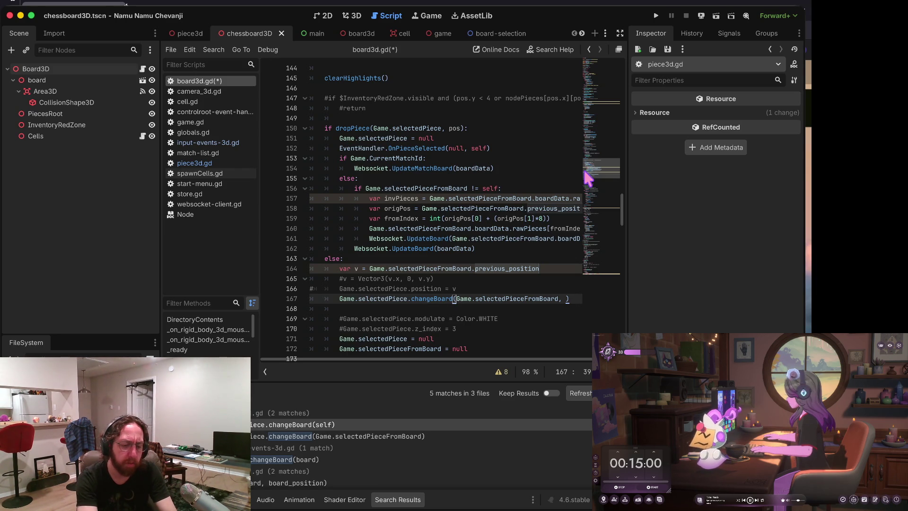
{"action": "key", "text": "Up"}
{"action": "key", "text": "Up"}
{"action": "key", "text": "Up"}
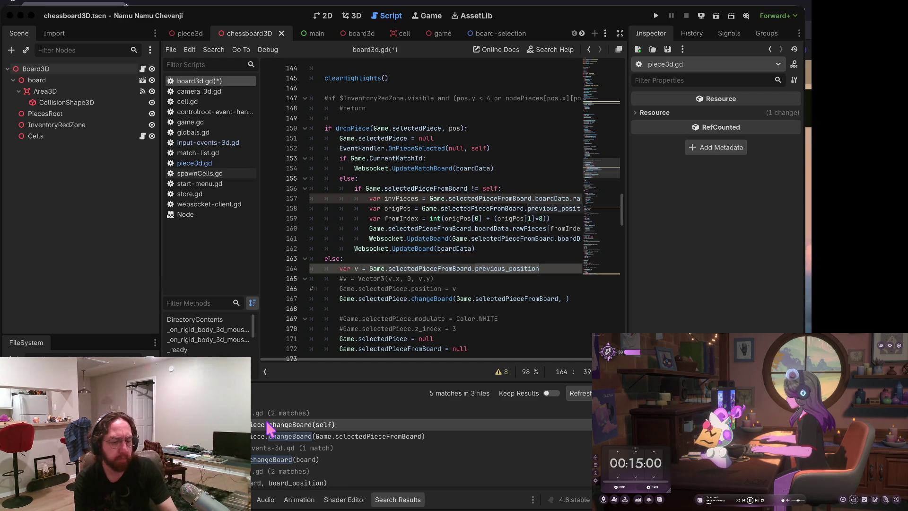
Step: Widen the code area by shrinking the Inspector, scene tree and bottom panel
{"action": "left_click", "coordinate": [438, 321]}
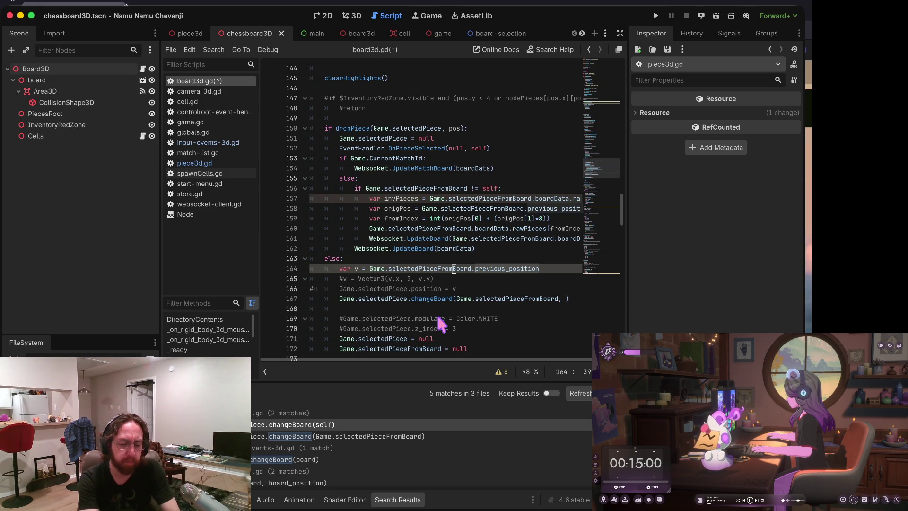
{"action": "key", "text": "Down"}
{"action": "key", "text": "Down"}
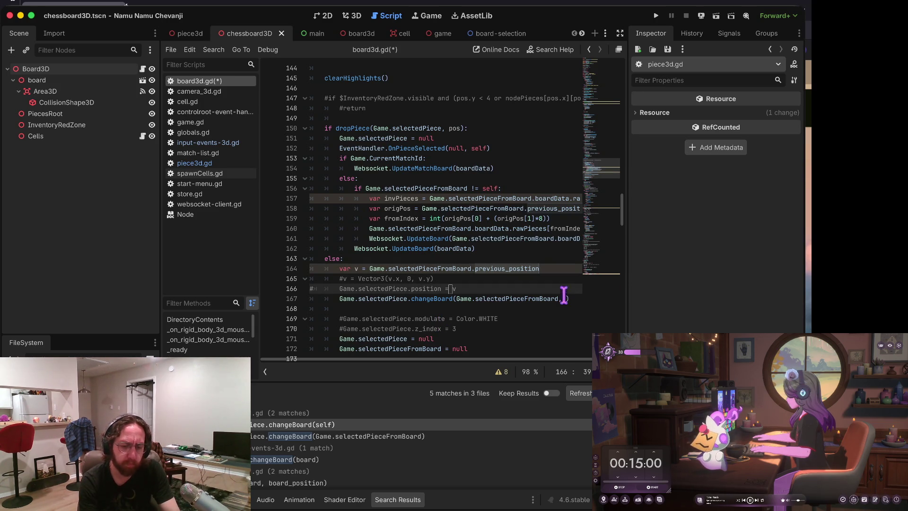
{"action": "left_click_drag", "start_coordinate": [629, 272], "coordinate": [721, 272]}
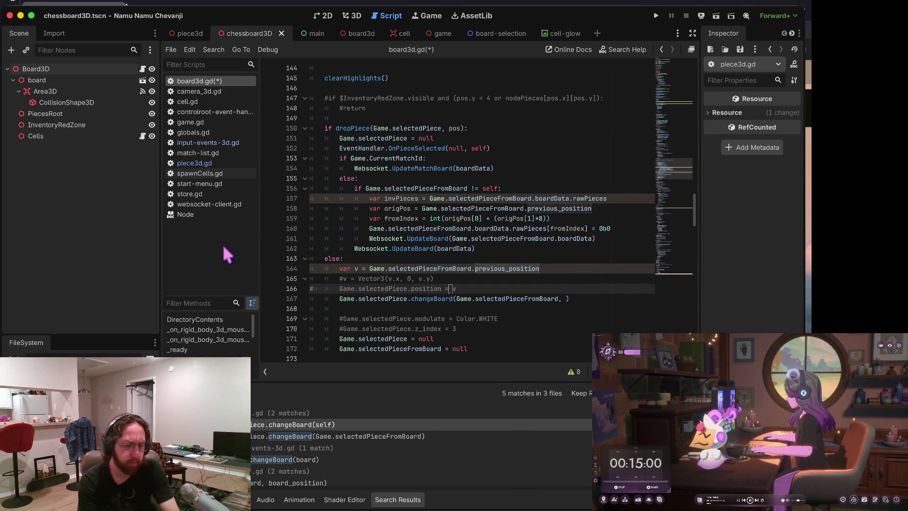
{"action": "mouse_move", "coordinate": [162, 241]}
{"action": "left_mouse_down"}
{"action": "mouse_move", "coordinate": [85, 243]}
{"action": "mouse_move", "coordinate": [104, 245]}
{"action": "left_mouse_up"}
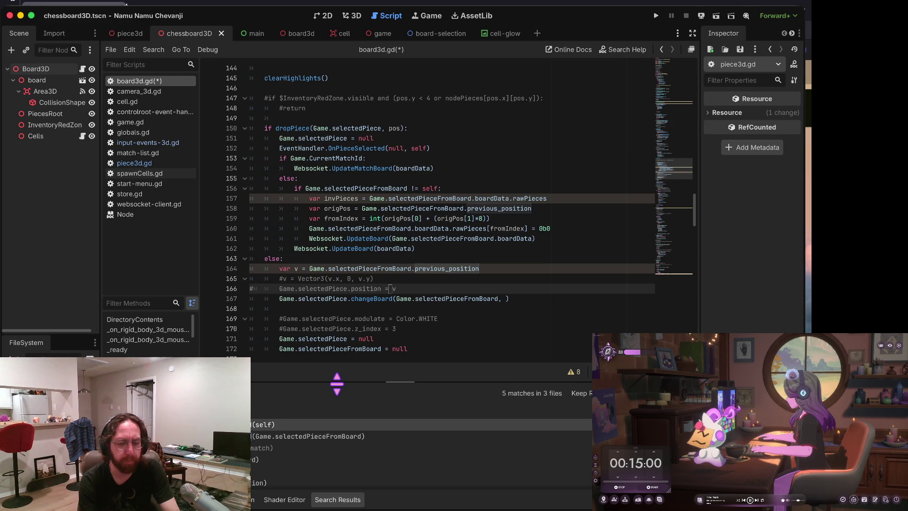
{"action": "left_click_drag", "start_coordinate": [336, 384], "coordinate": [334, 415]}
Step: Pass pos as changeBoard's second argument on line 167, save, and run the game
{"action": "left_click", "coordinate": [523, 149]}
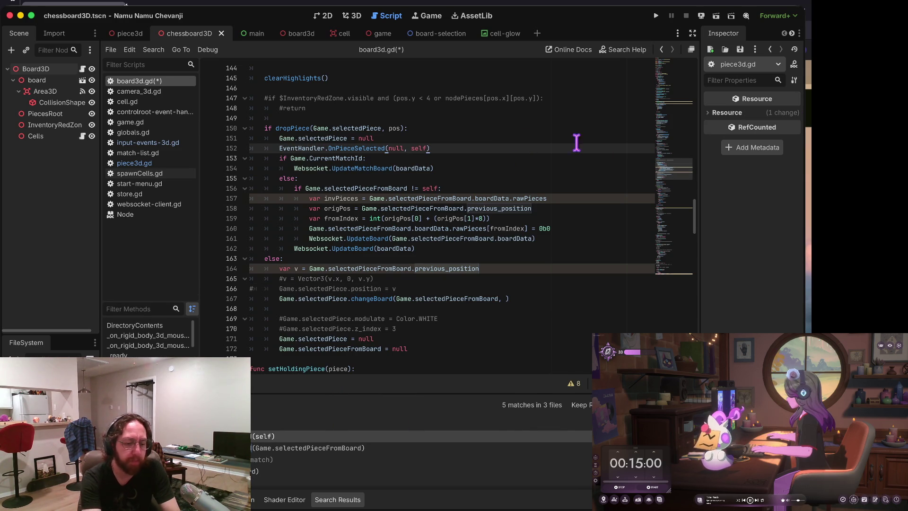
{"action": "scroll", "coordinate": [512, 264], "scroll_direction": "up", "scroll_amount": 2}
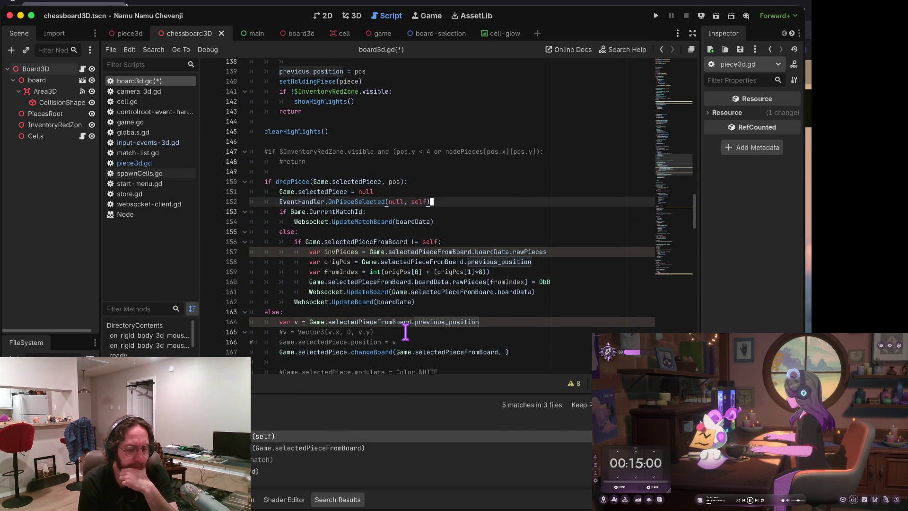
{"action": "scroll", "coordinate": [527, 325], "scroll_direction": "down", "scroll_amount": 1}
{"action": "left_click", "coordinate": [508, 326]}
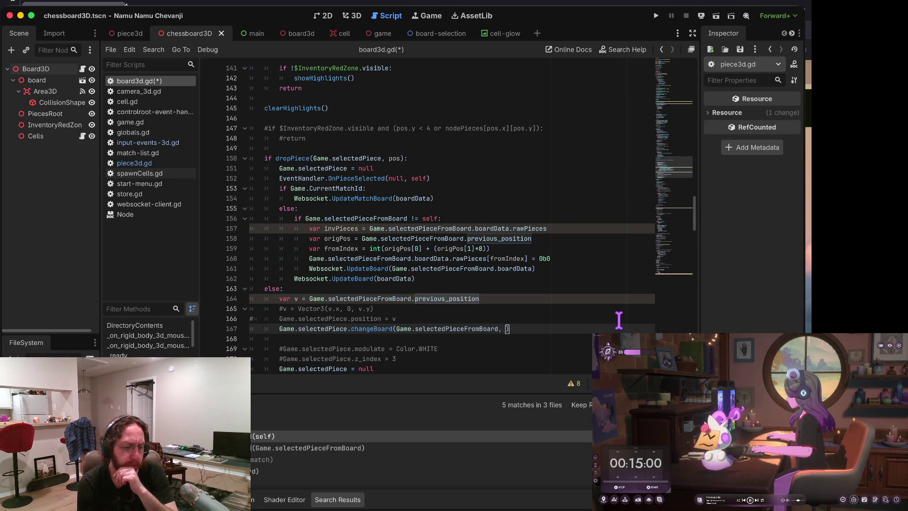
{"action": "scroll", "coordinate": [449, 239], "scroll_direction": "up", "scroll_amount": 2}
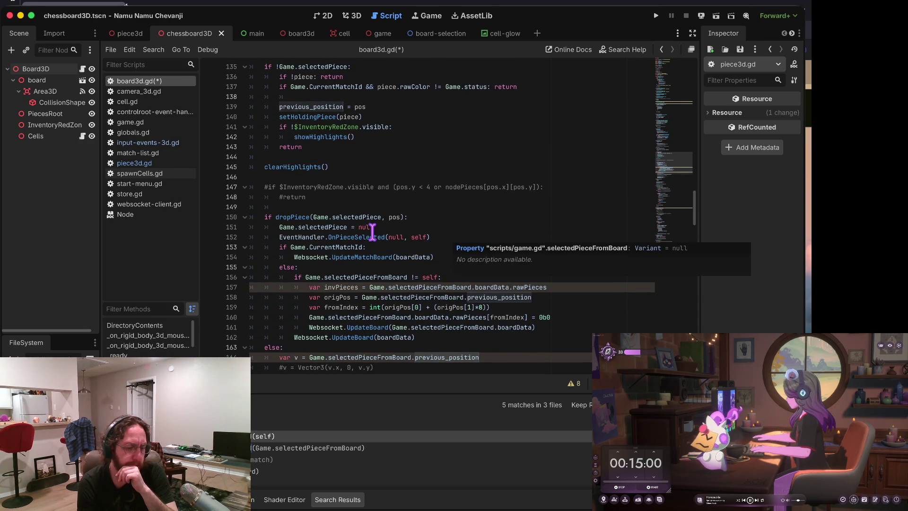
{"action": "scroll", "coordinate": [397, 198], "scroll_direction": "up", "scroll_amount": 3}
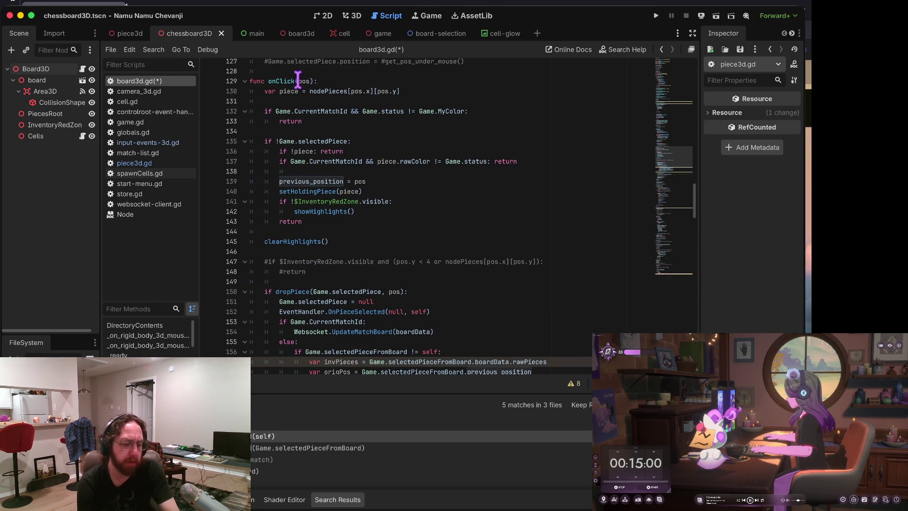
{"action": "scroll", "coordinate": [391, 233], "scroll_direction": "down", "scroll_amount": 7}
{"action": "type", "text": "osition"}
{"action": "key", "text": "ctrl+s"}
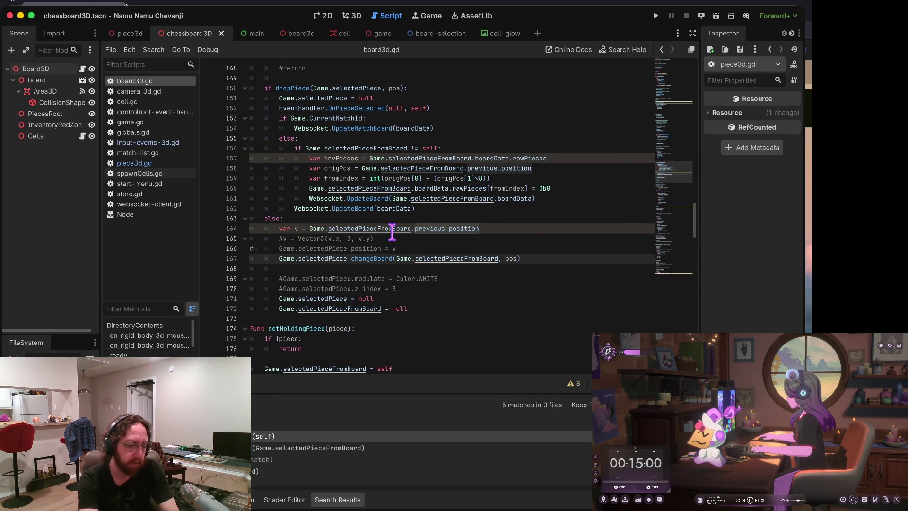
{"action": "key", "text": "super+b"}
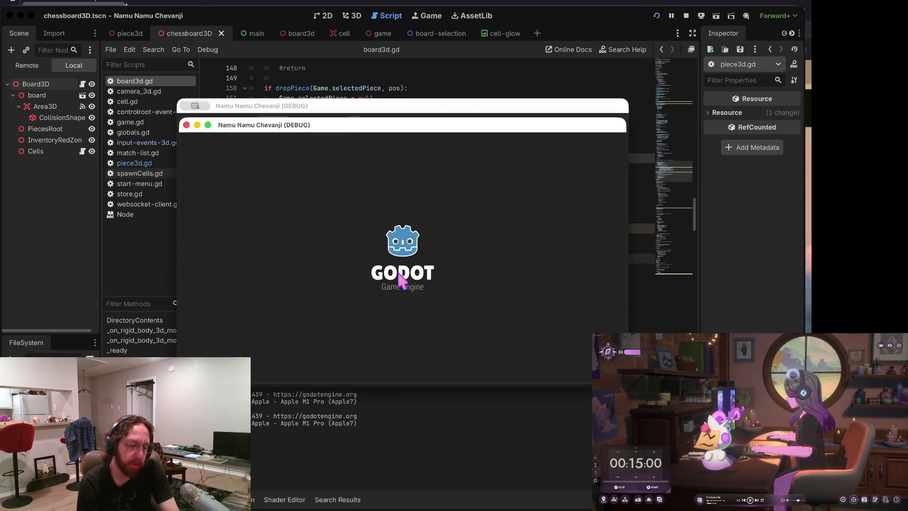
Step: Log in, enlarge a board, move the black A7 piece to A6 and off the board, then restart
{"action": "type", "text": "b"}
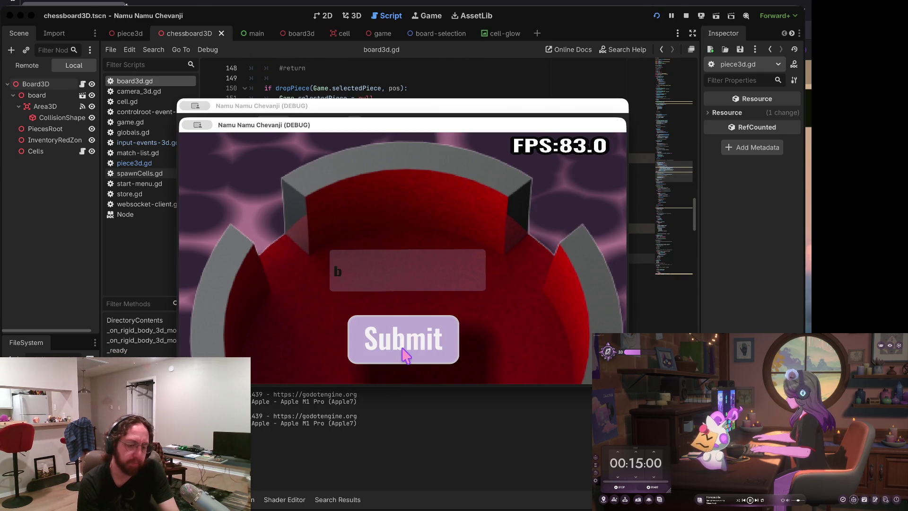
{"action": "left_click", "coordinate": [406, 355]}
{"action": "left_click", "coordinate": [298, 264]}
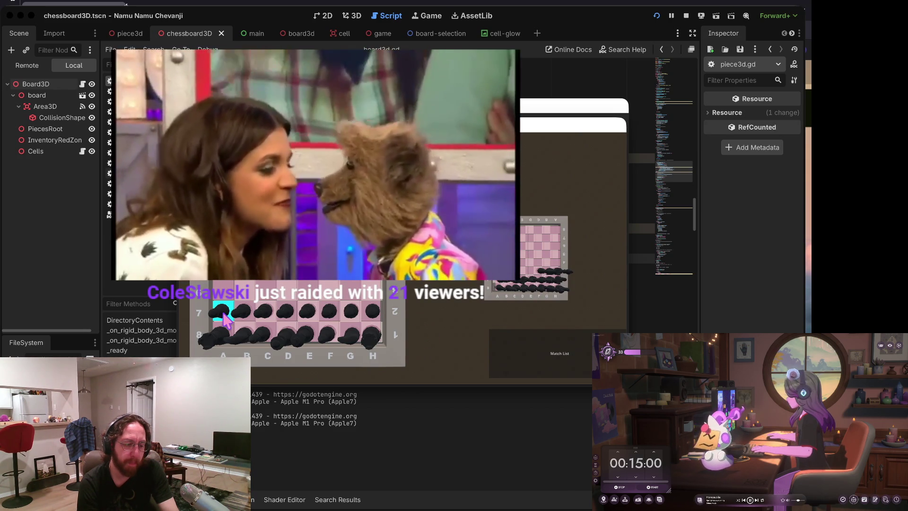
{"action": "left_click_drag", "start_coordinate": [224, 320], "coordinate": [226, 298]}
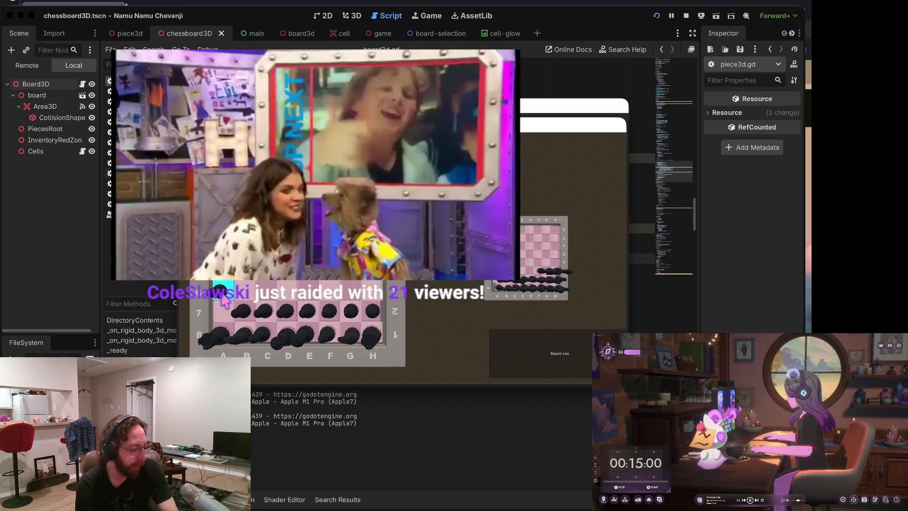
{"action": "left_click", "coordinate": [228, 303]}
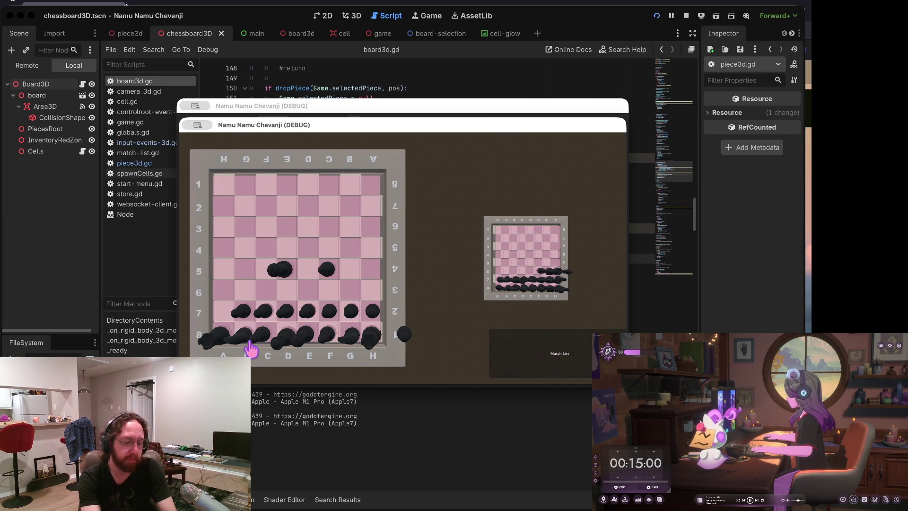
{"action": "key", "text": "super+b"}
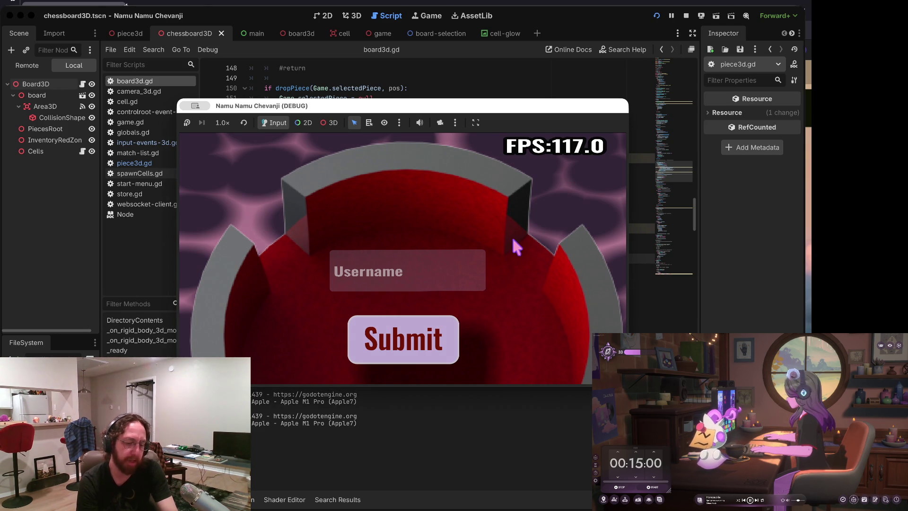
Step: Log in again, visit the Store screen, and head back toward the chessboard
{"action": "left_click", "coordinate": [426, 265]}
{"action": "type", "text": "b"}
{"action": "left_click", "coordinate": [398, 337]}
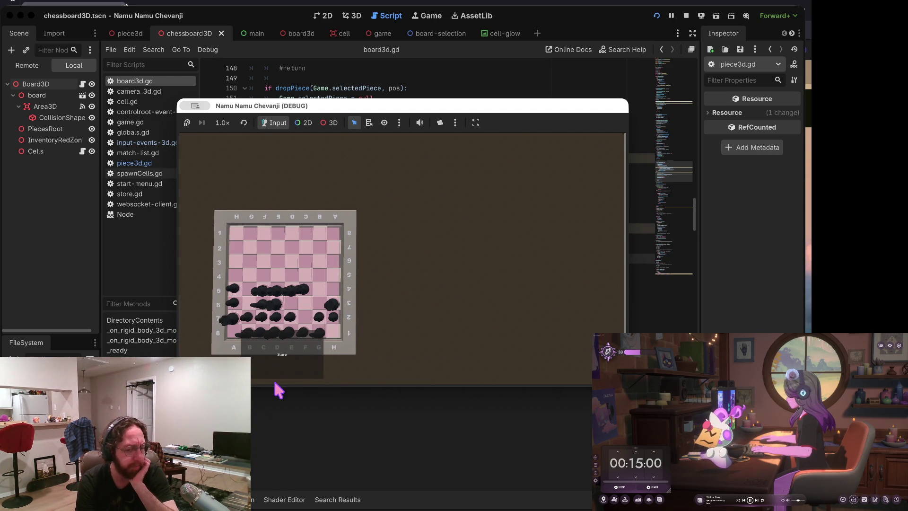
{"action": "left_click", "coordinate": [279, 363]}
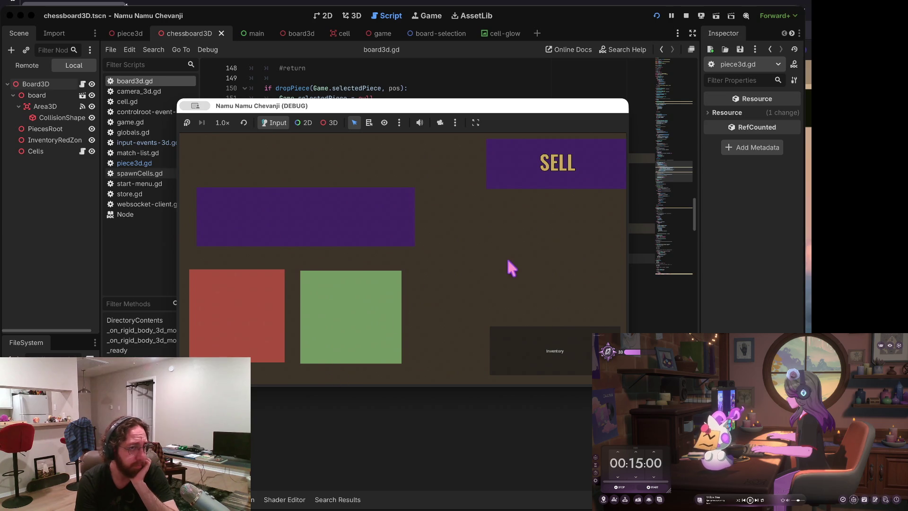
{"action": "left_click", "coordinate": [531, 357]}
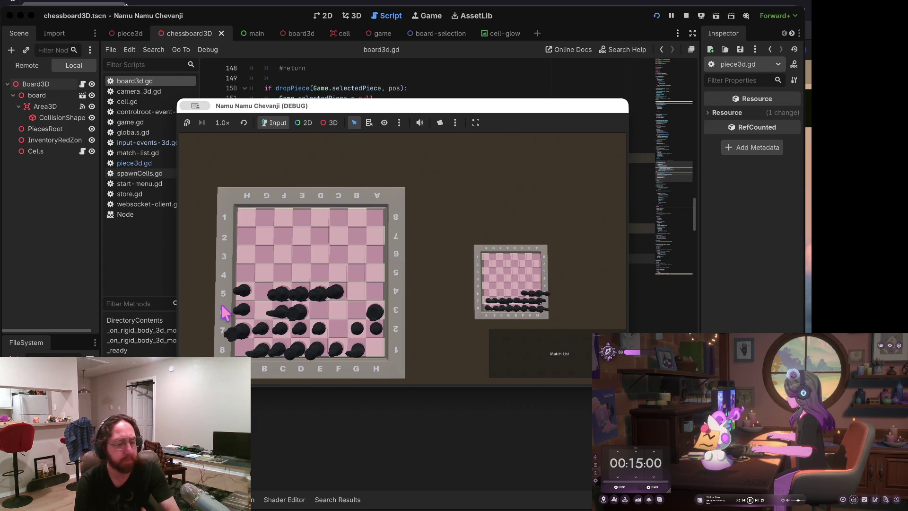
Step: Pick up and drop black pieces on the board, switch to the overview camera, then stop the game
{"action": "left_click", "coordinate": [240, 333]}
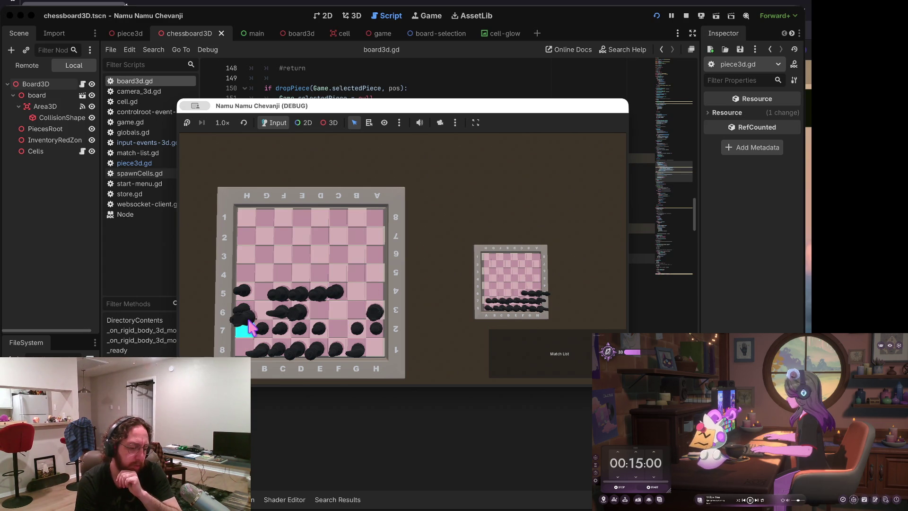
{"action": "mouse_move", "coordinate": [246, 336]}
{"action": "left_mouse_down"}
{"action": "mouse_move", "coordinate": [262, 342]}
{"action": "mouse_move", "coordinate": [352, 244]}
{"action": "mouse_move", "coordinate": [355, 255]}
{"action": "mouse_move", "coordinate": [259, 270]}
{"action": "mouse_move", "coordinate": [239, 343]}
{"action": "mouse_move", "coordinate": [428, 215]}
{"action": "mouse_move", "coordinate": [361, 308]}
{"action": "mouse_move", "coordinate": [374, 246]}
{"action": "mouse_move", "coordinate": [377, 303]}
{"action": "mouse_move", "coordinate": [377, 209]}
{"action": "mouse_move", "coordinate": [376, 258]}
{"action": "mouse_move", "coordinate": [354, 250]}
{"action": "left_mouse_up"}
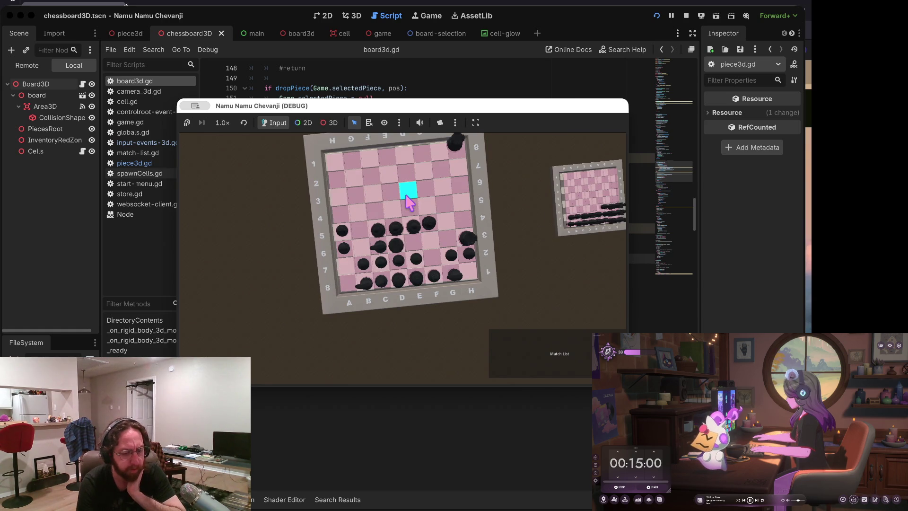
{"action": "left_click", "coordinate": [381, 228]}
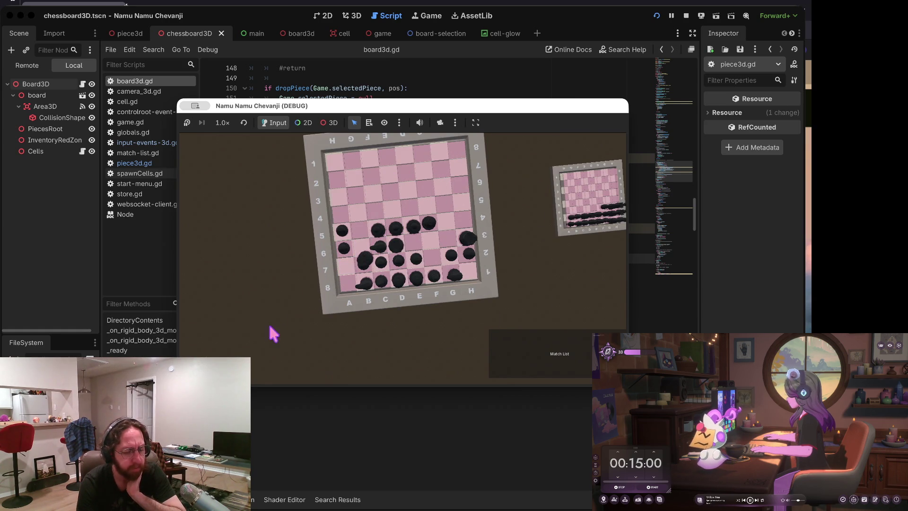
{"action": "left_click", "coordinate": [347, 272]}
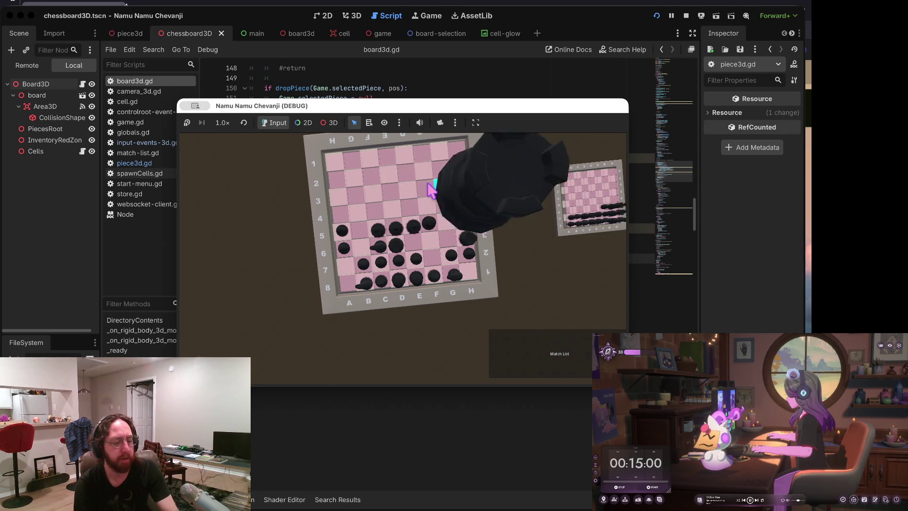
{"action": "left_click", "coordinate": [344, 239]}
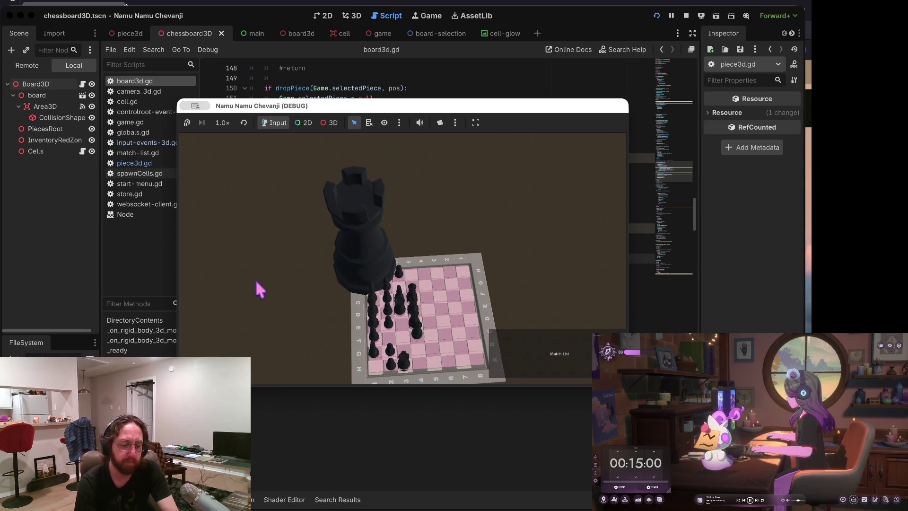
{"action": "left_click", "coordinate": [587, 352]}
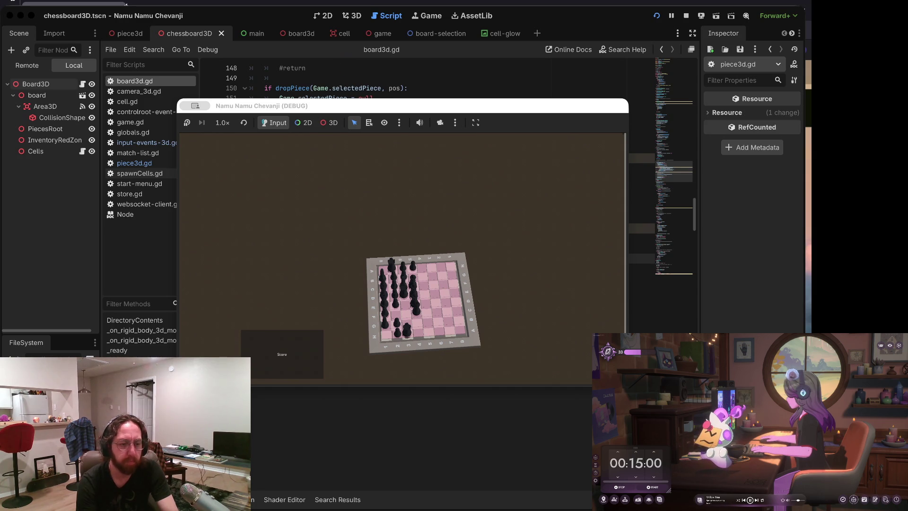
{"action": "left_click", "coordinate": [555, 255]}
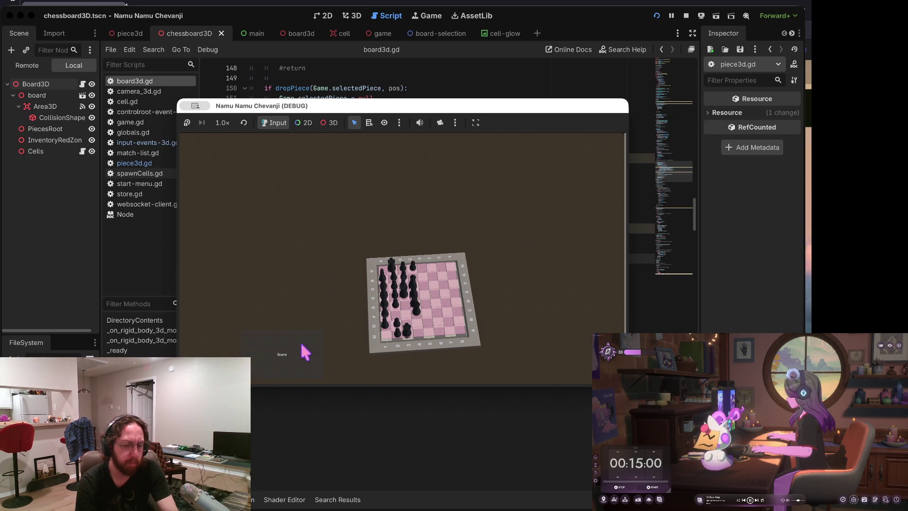
{"action": "left_click", "coordinate": [686, 15]}
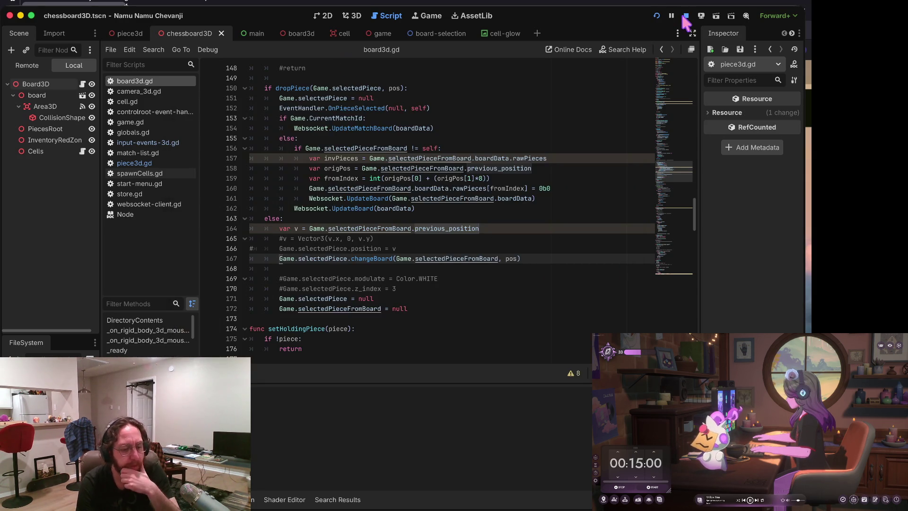
Step: Delete the two commented-out modulate/z_index lines in dropPiece
{"action": "scroll", "coordinate": [321, 185], "scroll_direction": "down", "scroll_amount": 1}
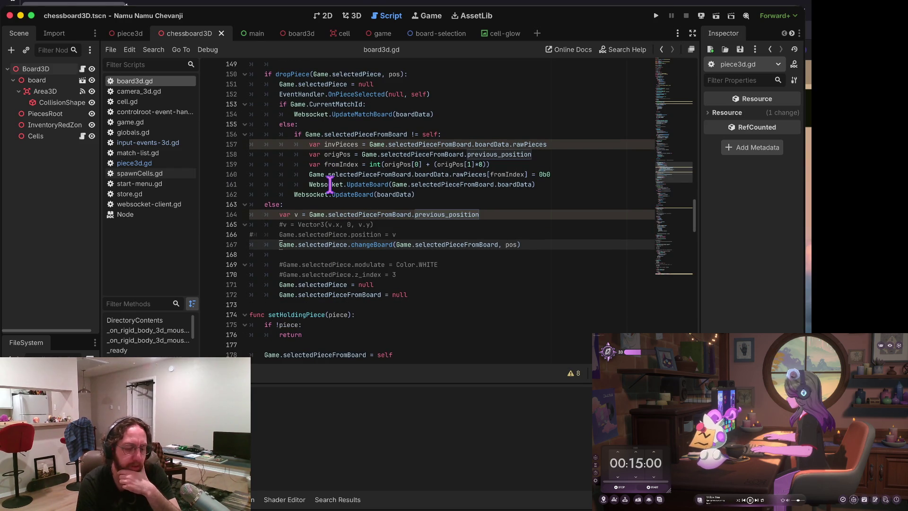
{"action": "scroll", "coordinate": [330, 203], "scroll_direction": "down", "scroll_amount": 2}
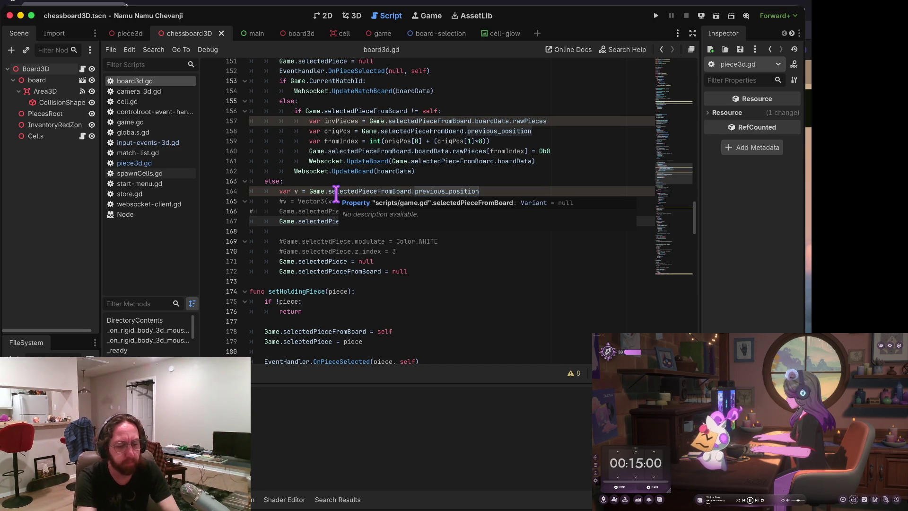
{"action": "scroll", "coordinate": [336, 191], "scroll_direction": "up", "scroll_amount": 1}
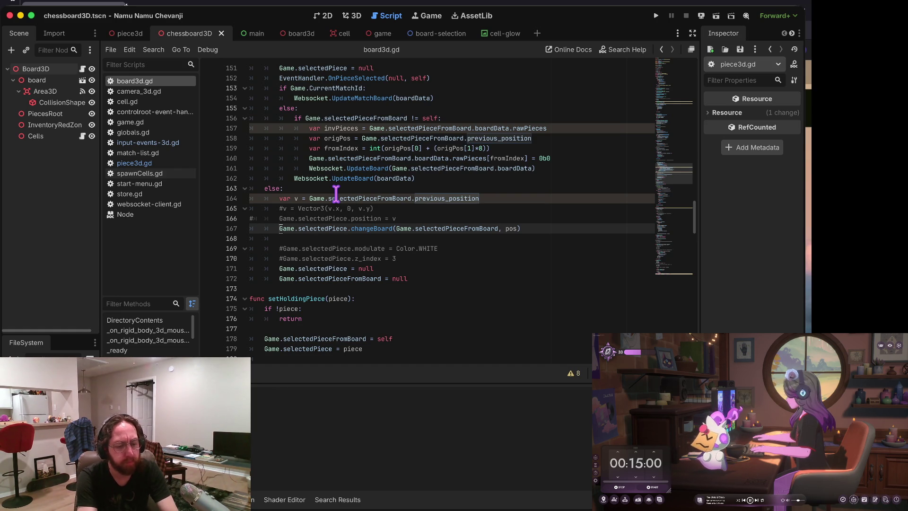
{"action": "key", "text": "Down"}
{"action": "key", "text": "Down"}
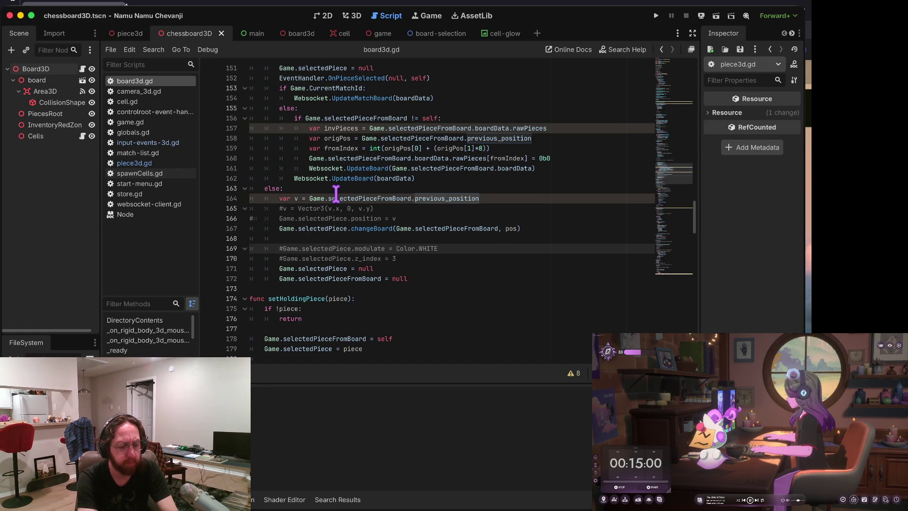
{"action": "key", "text": "ctrl+shift+k"}
{"action": "key", "text": "ctrl+shift+k"}
{"action": "key", "text": "Up"}
{"action": "key", "text": "Up"}
{"action": "key", "text": "Up"}
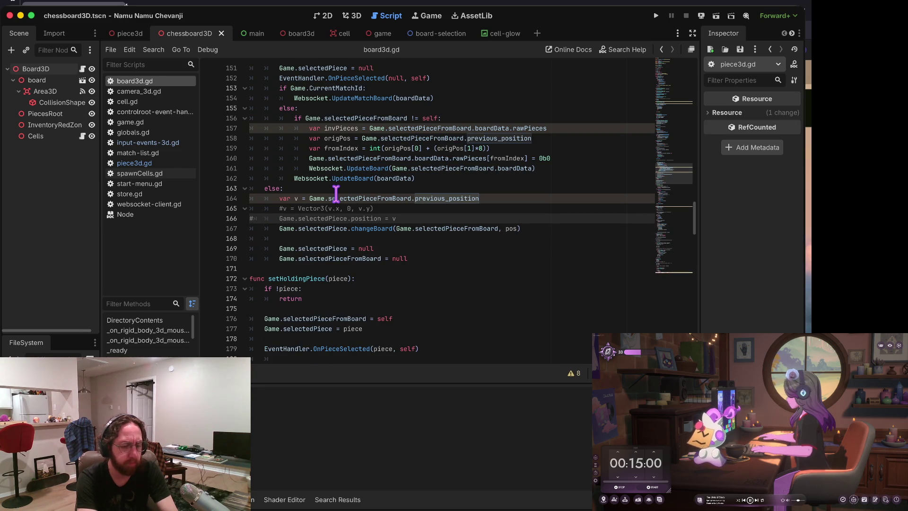
{"action": "key", "text": "Up"}
{"action": "key", "text": "Up"}
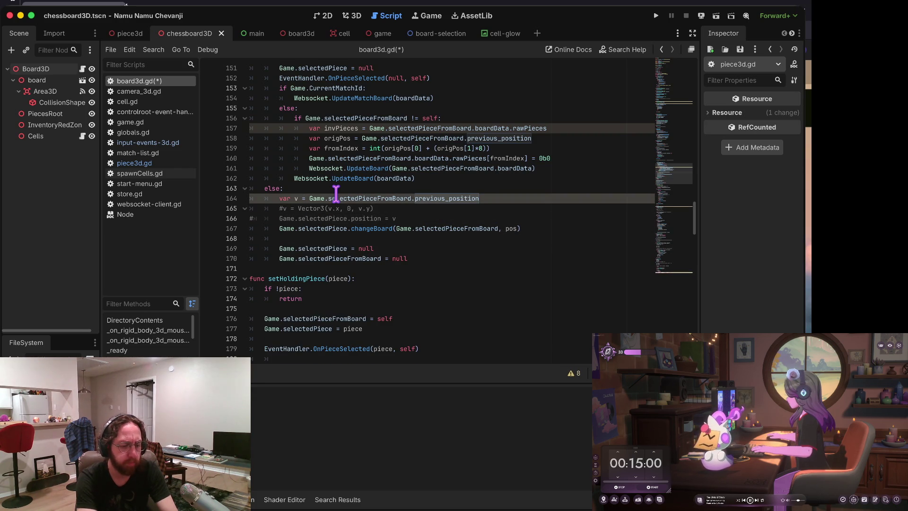
Step: Uncomment the Vector3 conversion and position assignment lines in the else branch
{"action": "key", "text": "Down"}
{"action": "key", "text": "Down"}
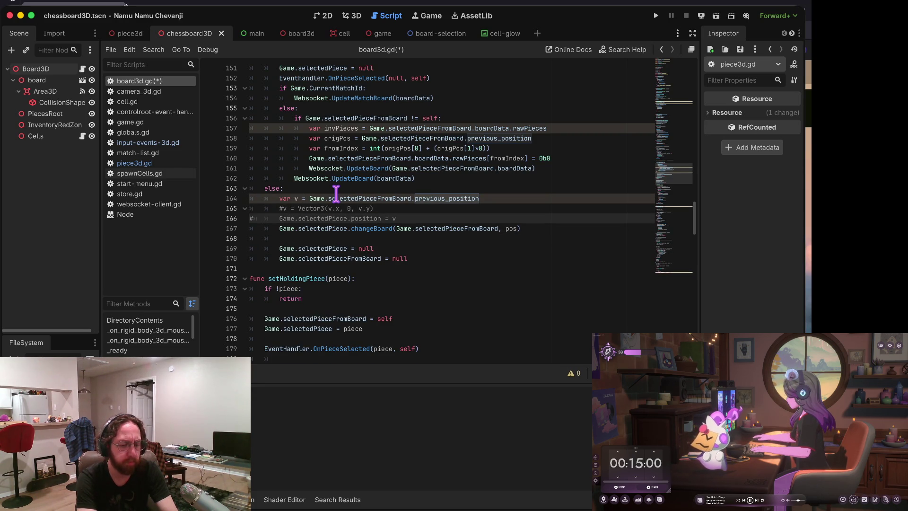
{"action": "key", "text": "Up"}
{"action": "key", "text": "Up"}
{"action": "key", "text": "ctrl+Left"}
{"action": "key", "text": "Up"}
{"action": "key", "text": "Up"}
{"action": "key", "text": "Up"}
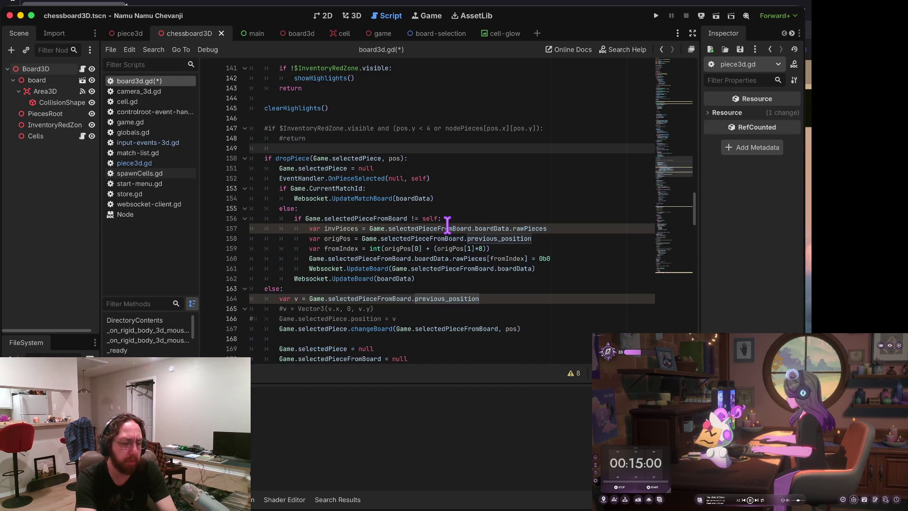
{"action": "key", "text": "Down"}
{"action": "key", "text": "Down"}
{"action": "key", "text": "Down"}
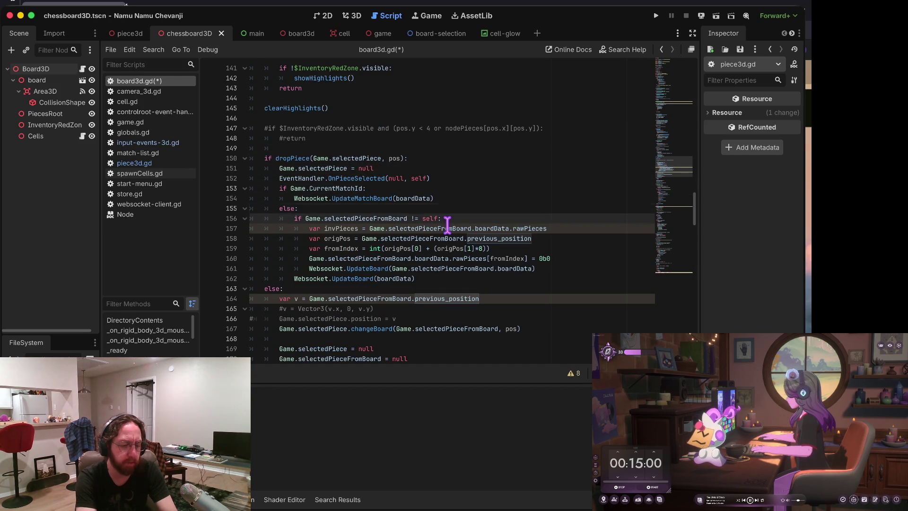
{"action": "key", "text": "Down"}
{"action": "key", "text": "Down"}
{"action": "key", "text": "Down"}
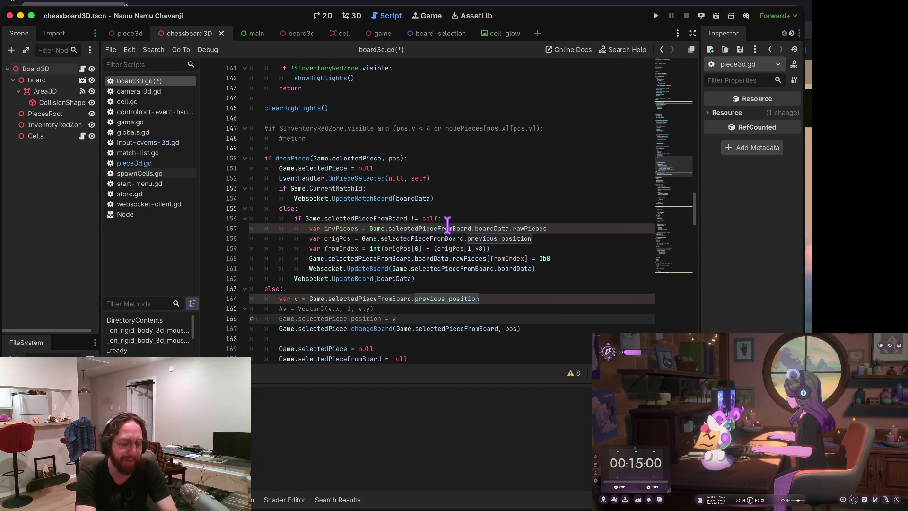
{"action": "key", "text": "Down"}
{"action": "key", "text": "Down"}
{"action": "key", "text": "Down"}
{"action": "key", "text": "Up"}
{"action": "key", "text": "Up"}
{"action": "key", "text": "Up"}
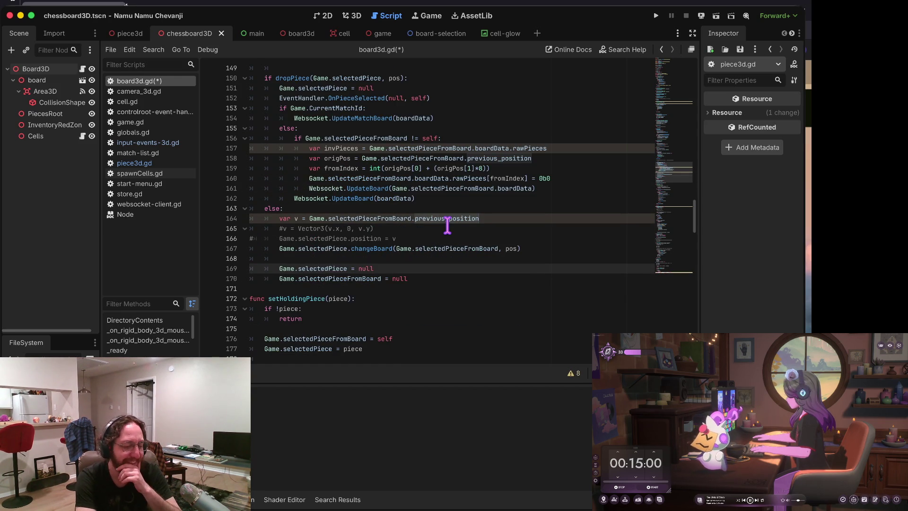
{"action": "key", "text": "Up"}
{"action": "key", "text": "Up"}
{"action": "key", "text": "Left"}
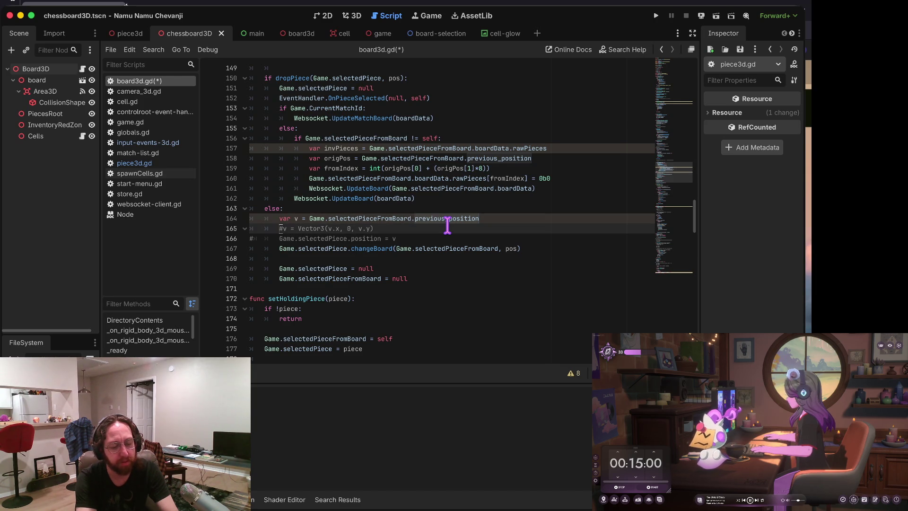
{"action": "key", "text": "Delete"}
{"action": "key", "text": "Down"}
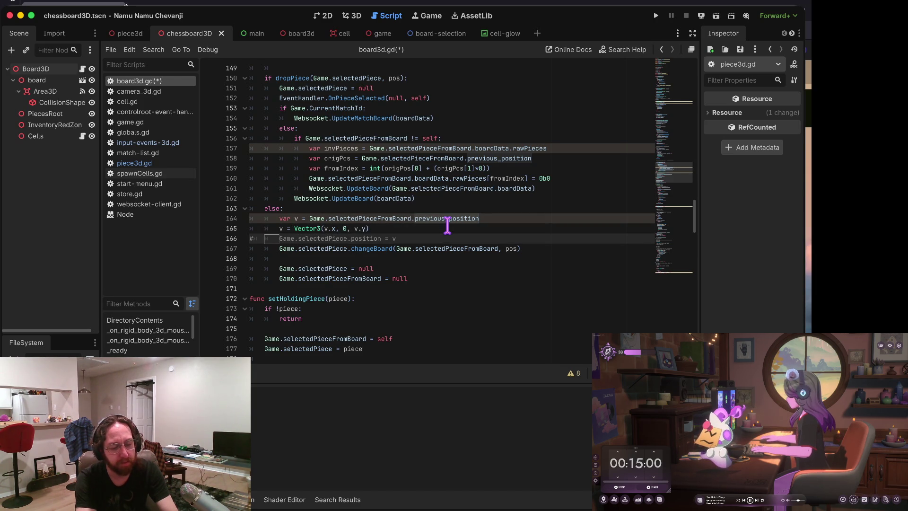
{"action": "key", "text": "Delete"}
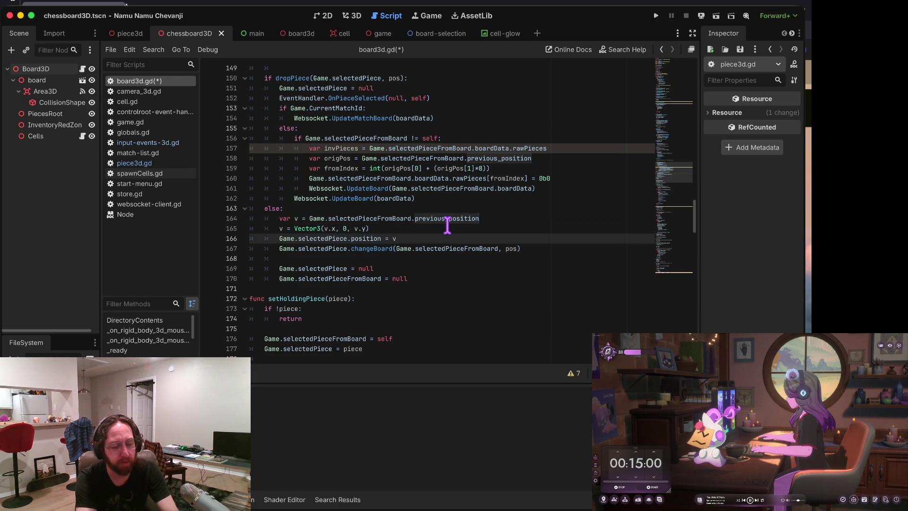
Step: Move the changeBoard call into the successful-drop branch after UpdateBoard, then save and run
{"action": "key", "text": "Down"}
{"action": "key", "text": "ctrl+shift+k"}
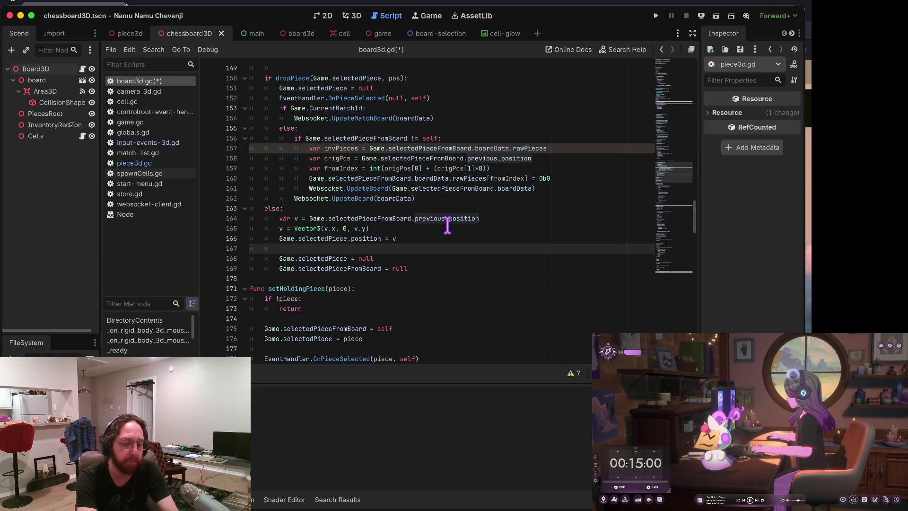
{"action": "key", "text": "Up"}
{"action": "key", "text": "Up"}
{"action": "key", "text": "Up"}
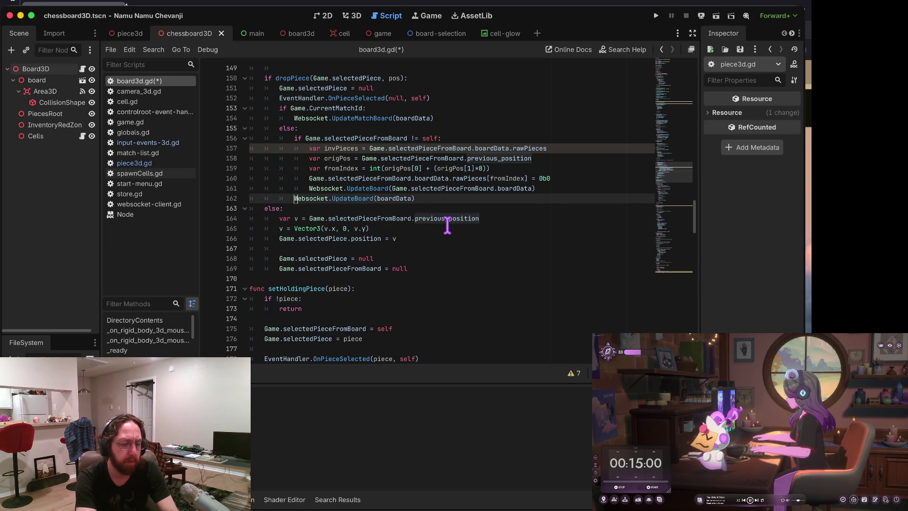
{"action": "key", "text": "Up"}
{"action": "key", "text": "Up"}
{"action": "key", "text": "Down"}
{"action": "key", "text": "Down"}
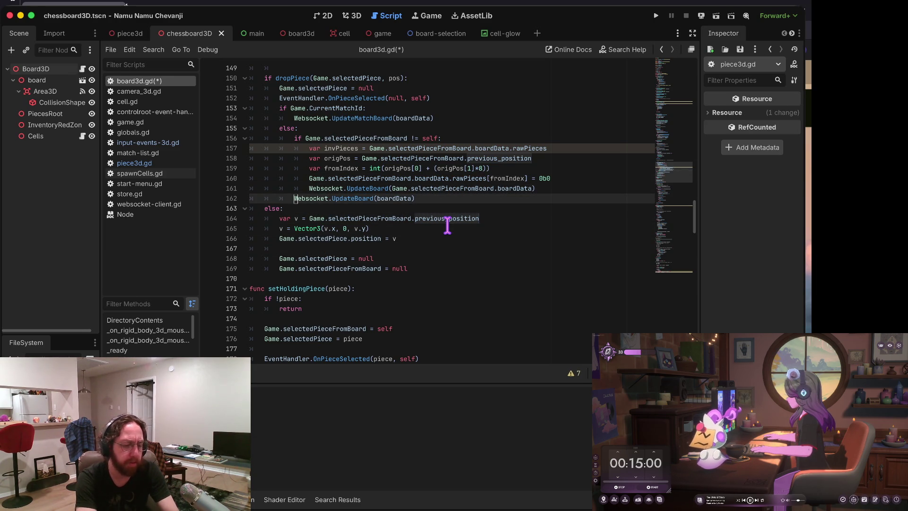
{"action": "key", "text": "Return"}
{"action": "type", "text": "Game.selectedPiece.changeBoard(Game.selectedPieceFromBoard, pos)"}
{"action": "key", "text": "Up"}
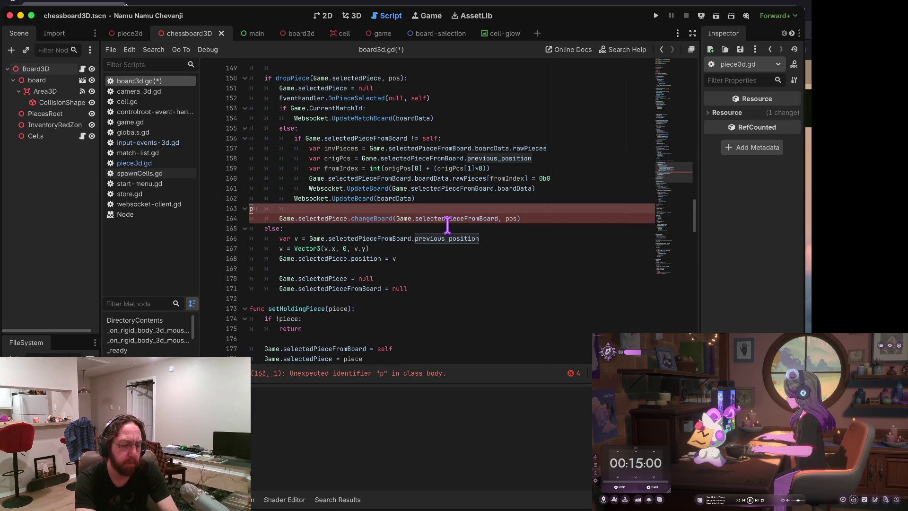
{"action": "key", "text": "Down"}
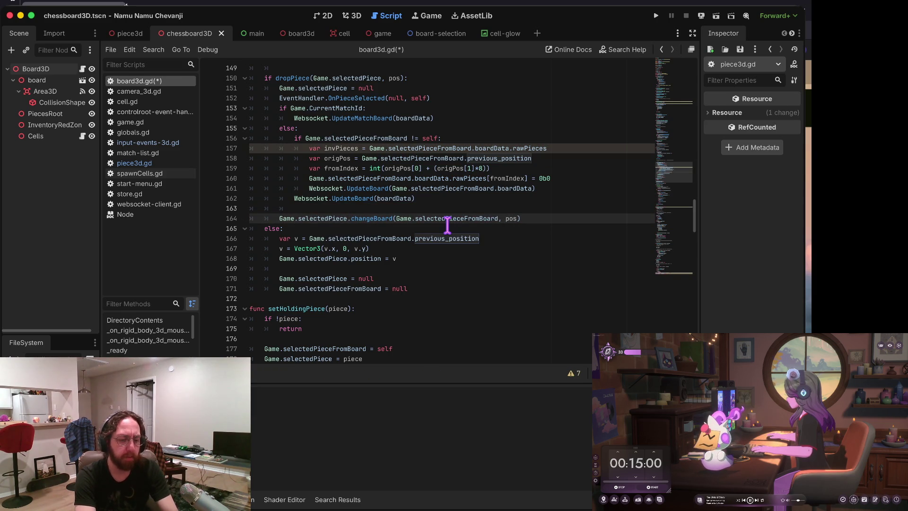
{"action": "key", "text": "super+b"}
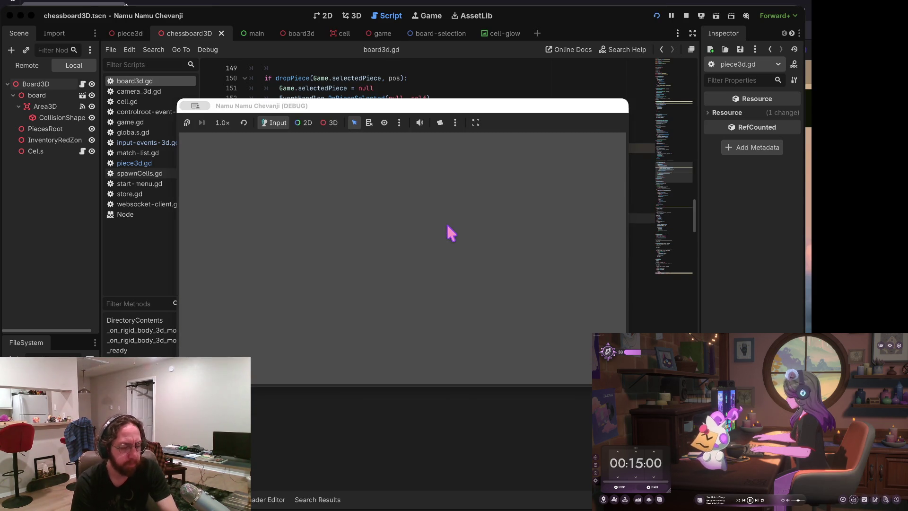
Step: Log in, choose the middle board, open the chessboard and move a piece, hitting a Nil error at line 164
{"action": "type", "text": "b"}
{"action": "left_click", "coordinate": [410, 327]}
{"action": "left_click", "coordinate": [361, 284]}
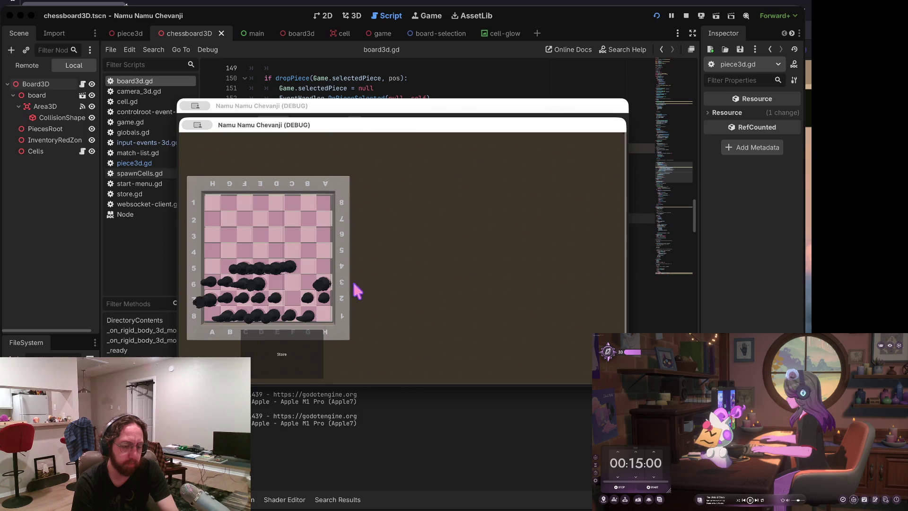
{"action": "left_click", "coordinate": [313, 350]}
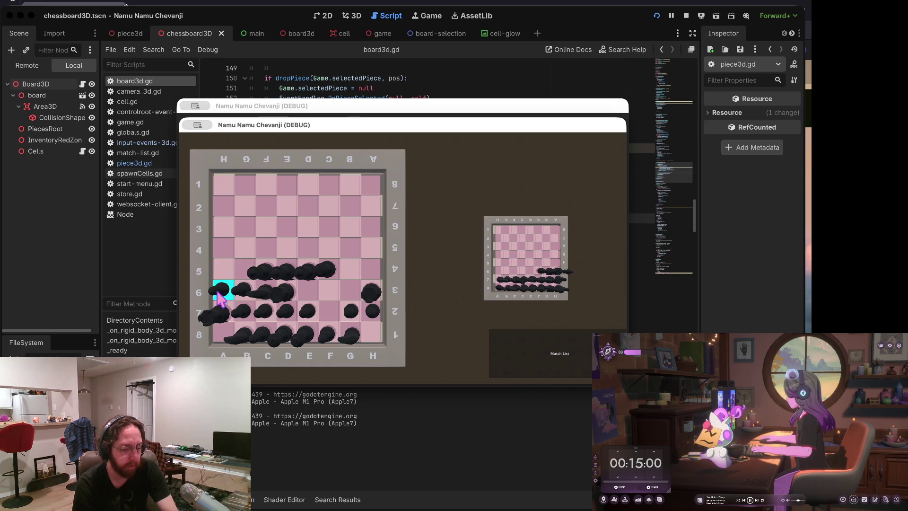
{"action": "left_click", "coordinate": [221, 266]}
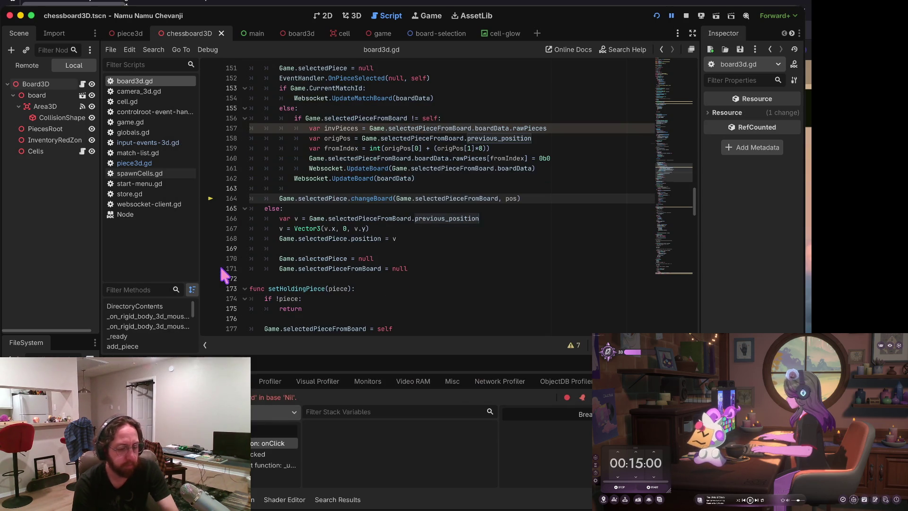
Step: Cut the changeBoard call from line 164
{"action": "mouse_move", "coordinate": [374, 137]}
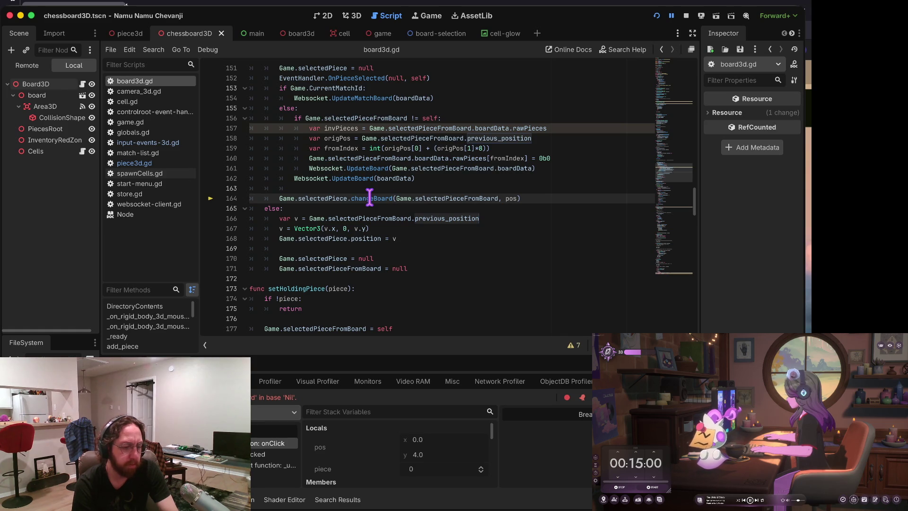
{"action": "scroll", "coordinate": [322, 201], "scroll_direction": "up", "scroll_amount": 2}
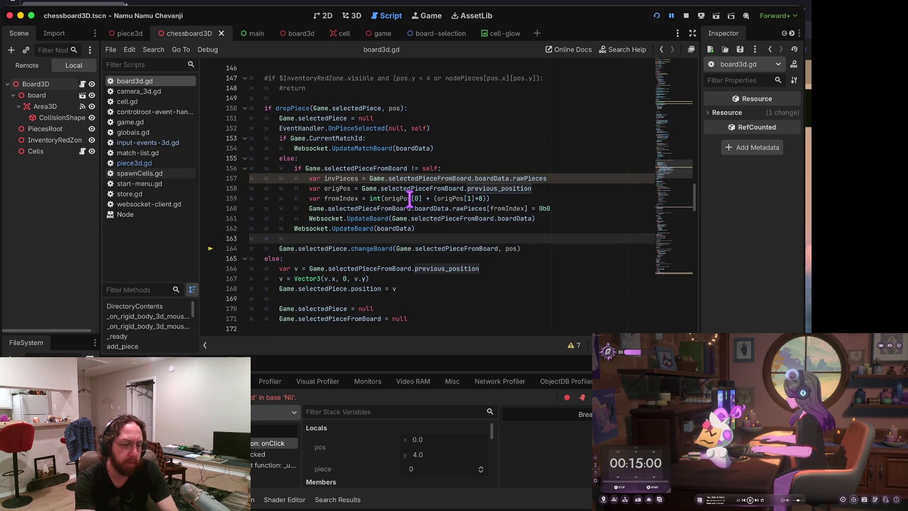
{"action": "key", "text": "Down"}
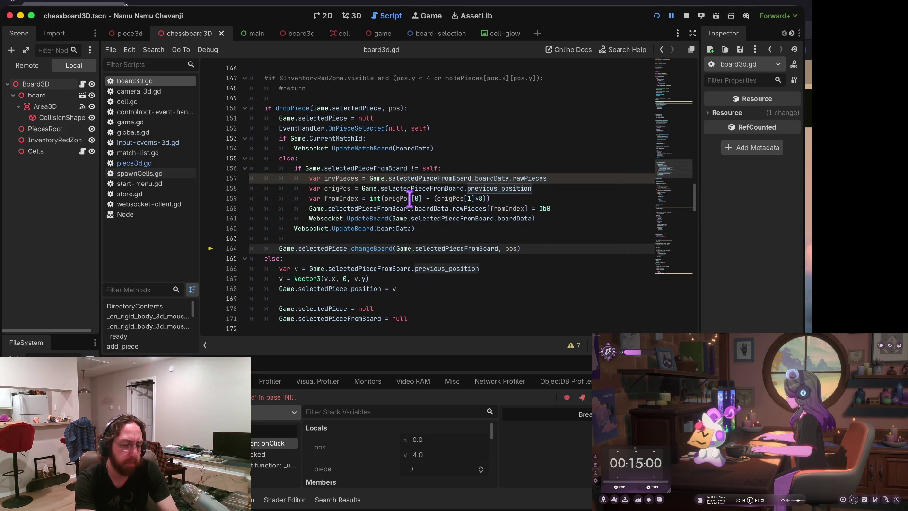
{"action": "key", "text": "Up"}
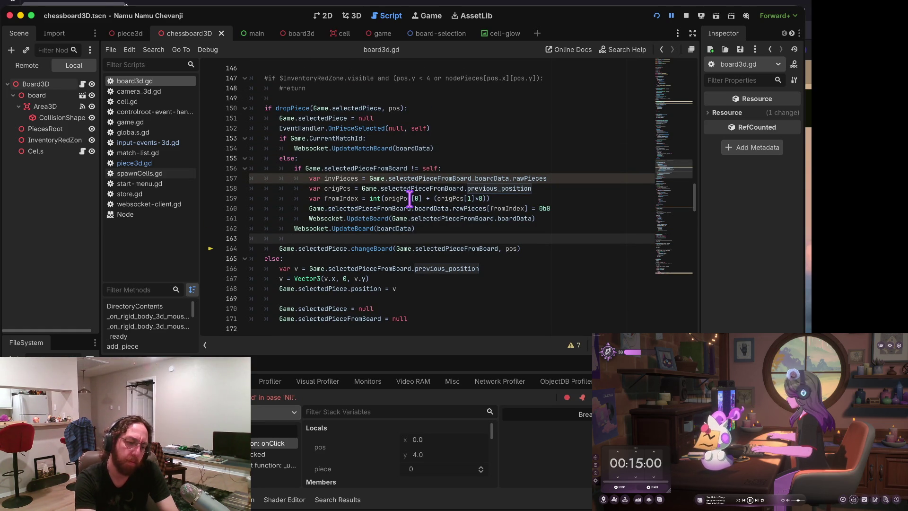
{"action": "key", "text": "Down"}
{"action": "key", "text": "Up"}
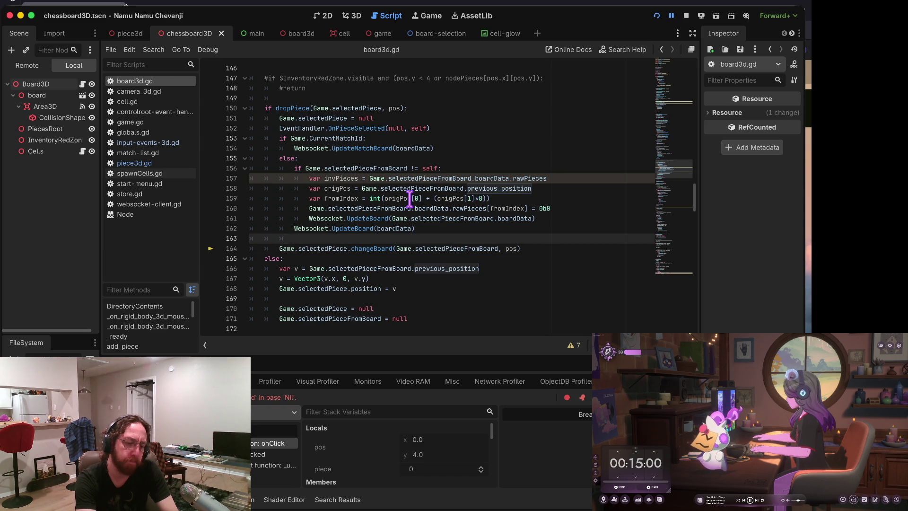
{"action": "key", "text": "Down"}
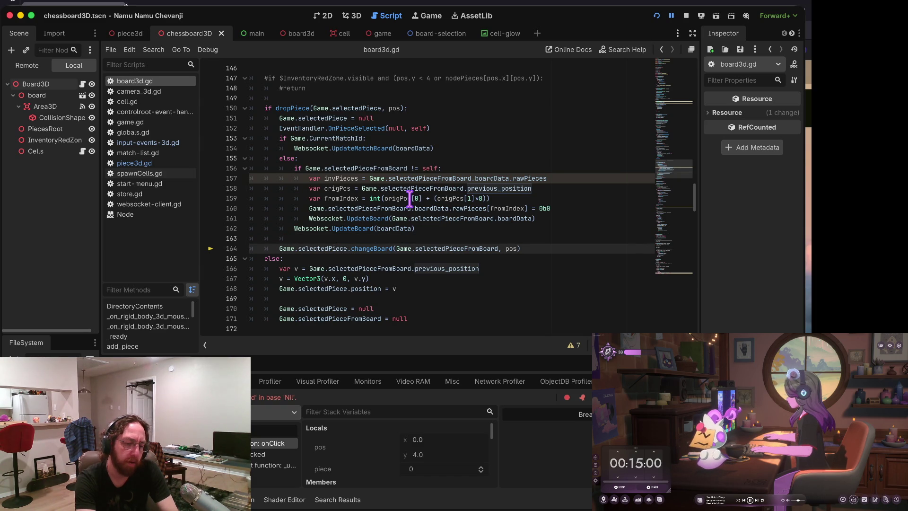
{"action": "key", "text": "ctrl+shift+k"}
Step: Paste changeBoard at the top of the dropPiece branch as line 151, save, and run the game
{"action": "key", "text": "Up"}
{"action": "key", "text": "Up"}
{"action": "key", "text": "Up"}
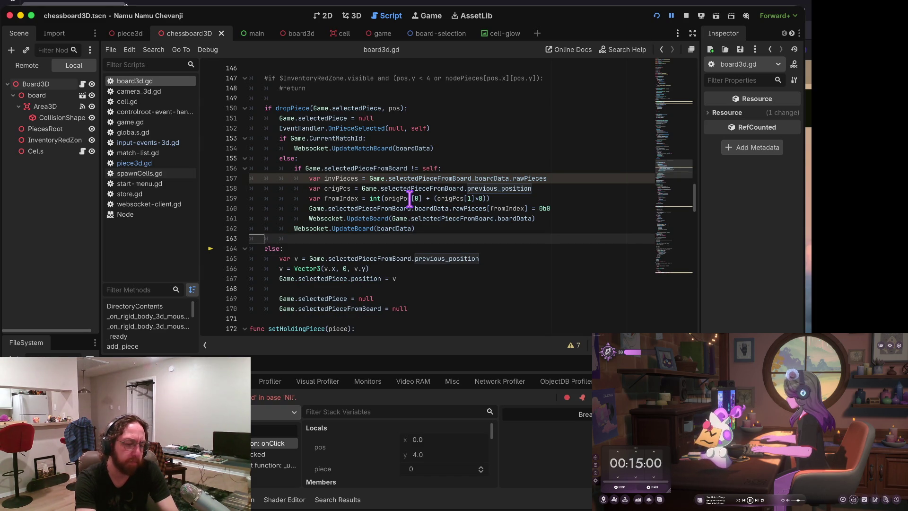
{"action": "key", "text": "End"}
{"action": "key", "text": "Return"}
{"action": "type", "text": "Game.selectedPiece.changeBoard(Game.selectedPieceFromBoard, pos)"}
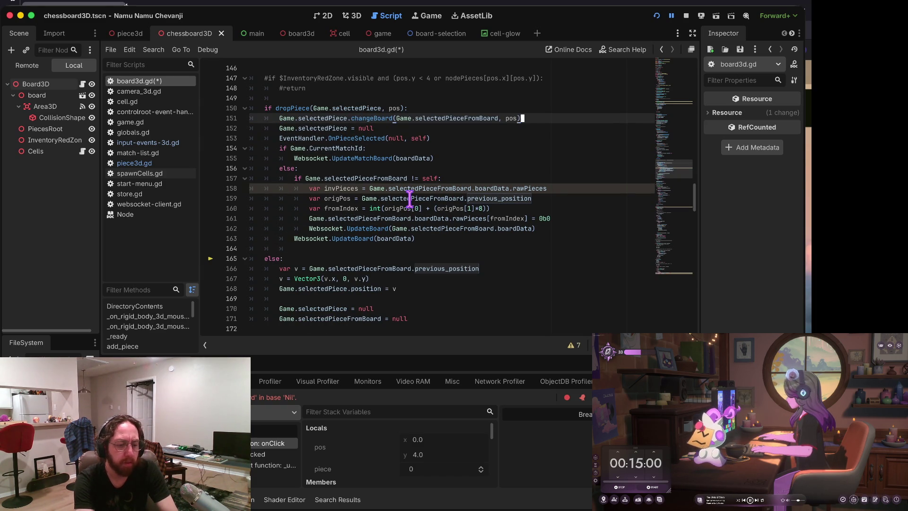
{"action": "key", "text": "ctrl+s"}
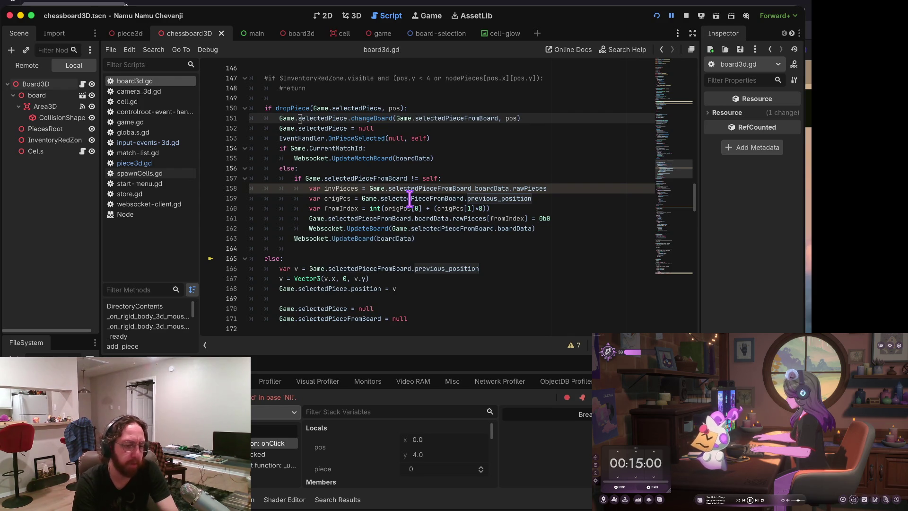
{"action": "key", "text": "super+b"}
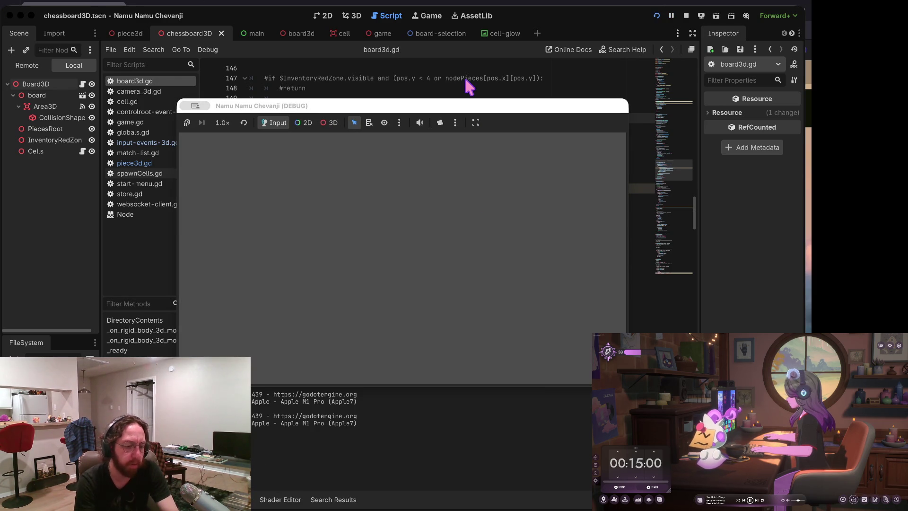
Step: Log in to the debug game and return to the main chessboard view
{"action": "left_click", "coordinate": [384, 270]}
{"action": "type", "text": "b"}
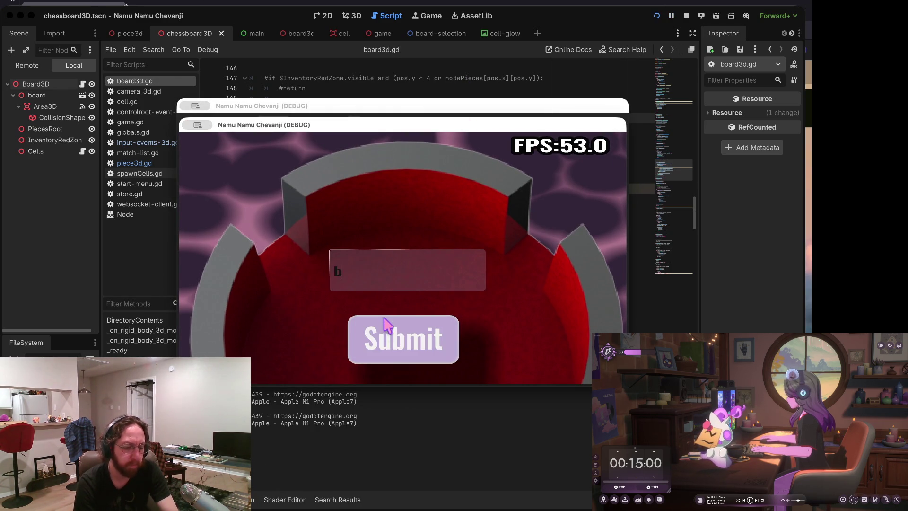
{"action": "left_click", "coordinate": [385, 328]}
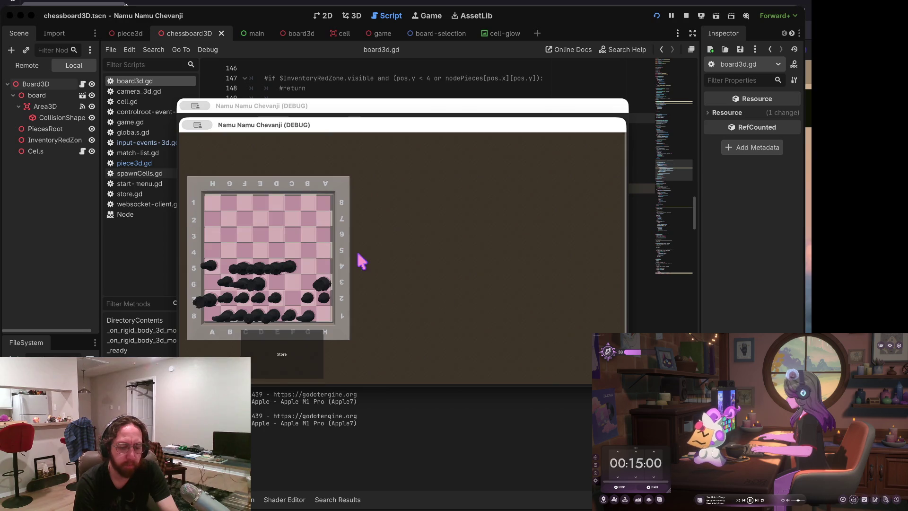
{"action": "left_click", "coordinate": [302, 360]}
{"action": "left_click", "coordinate": [508, 351]}
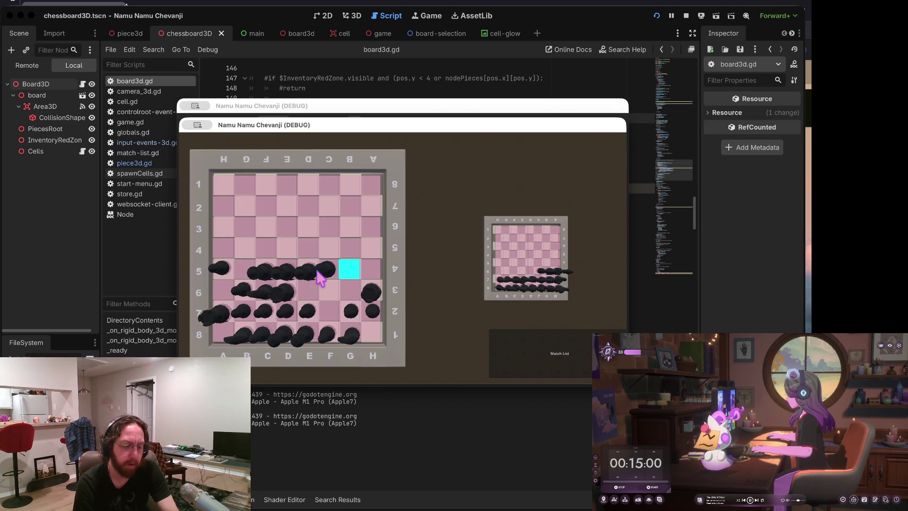
Step: Test dragging black pieces (A7 to A6, F5 to E4), then stop the game
{"action": "left_click_drag", "start_coordinate": [218, 320], "coordinate": [222, 297]}
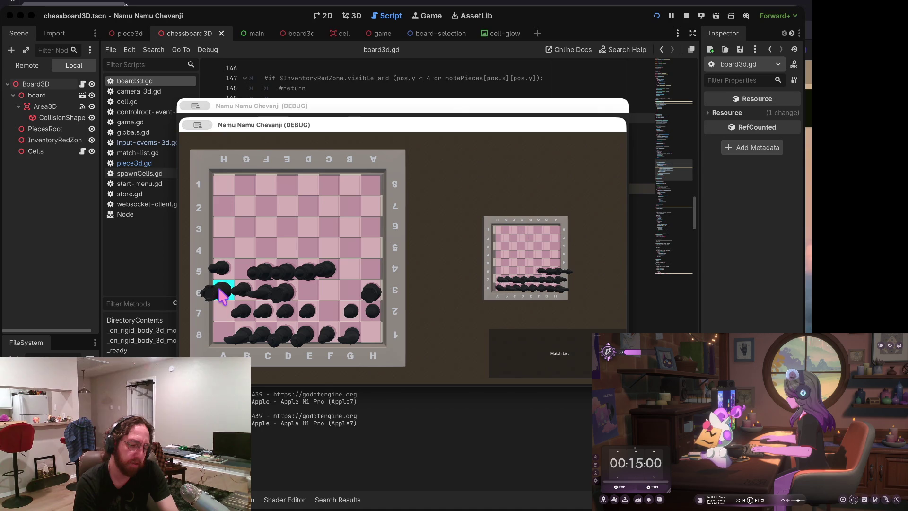
{"action": "left_click", "coordinate": [222, 294]}
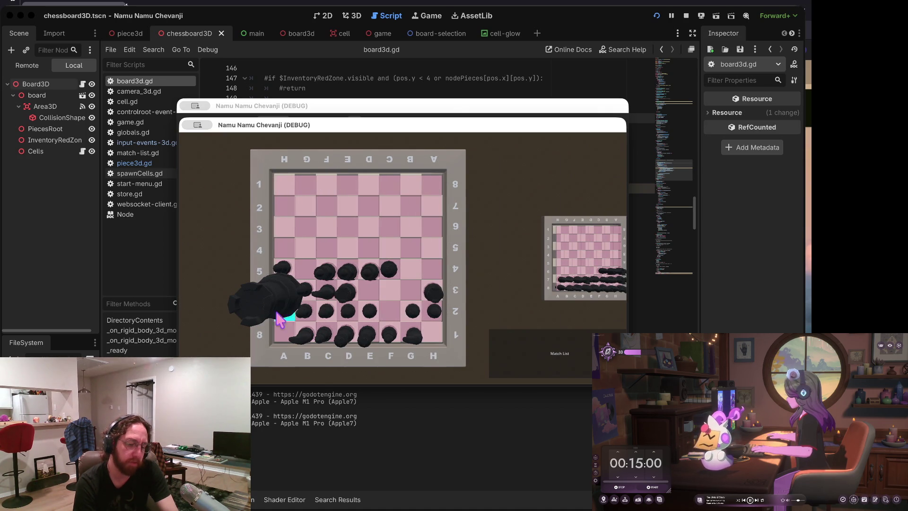
{"action": "mouse_move", "coordinate": [324, 275]}
{"action": "left_mouse_down"}
{"action": "mouse_move", "coordinate": [345, 227]}
{"action": "mouse_move", "coordinate": [338, 235]}
{"action": "left_mouse_up"}
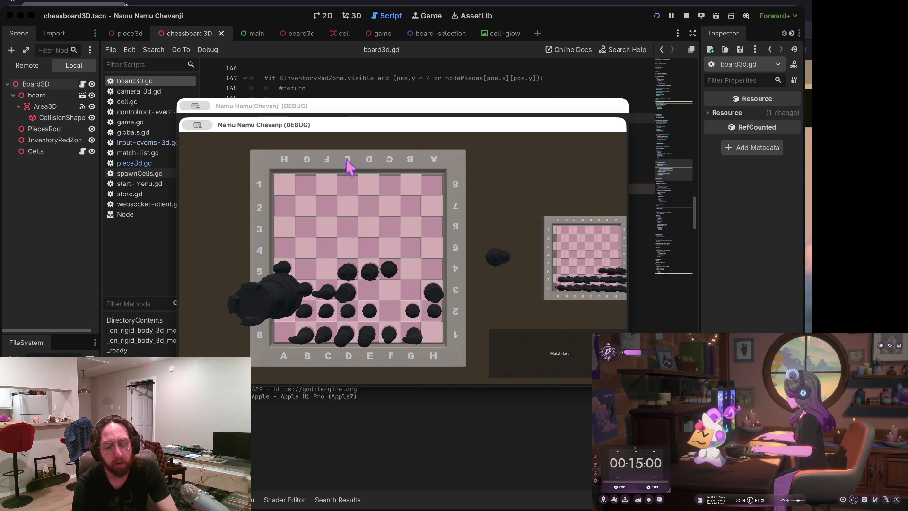
{"action": "mouse_move", "coordinate": [386, 267]}
{"action": "left_mouse_down"}
{"action": "mouse_move", "coordinate": [413, 236]}
{"action": "mouse_move", "coordinate": [370, 250]}
{"action": "mouse_move", "coordinate": [406, 184]}
{"action": "left_mouse_up"}
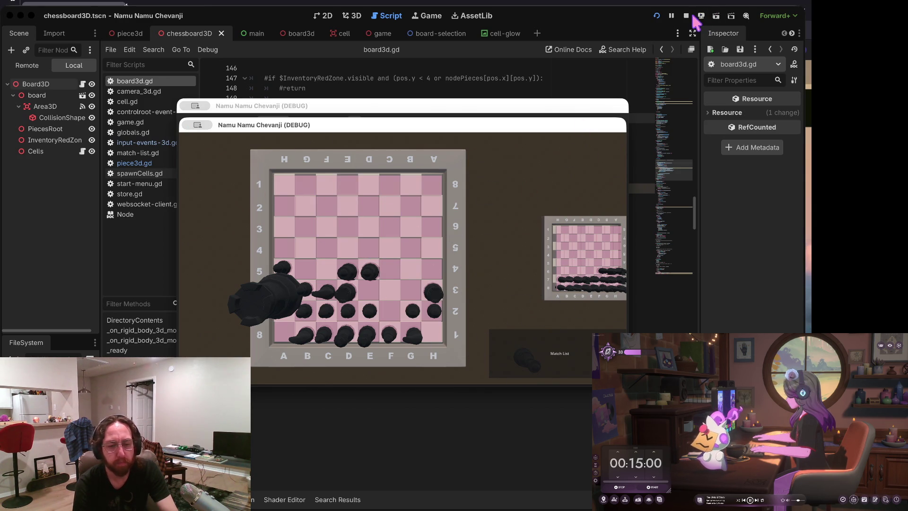
{"action": "left_click", "coordinate": [686, 16]}
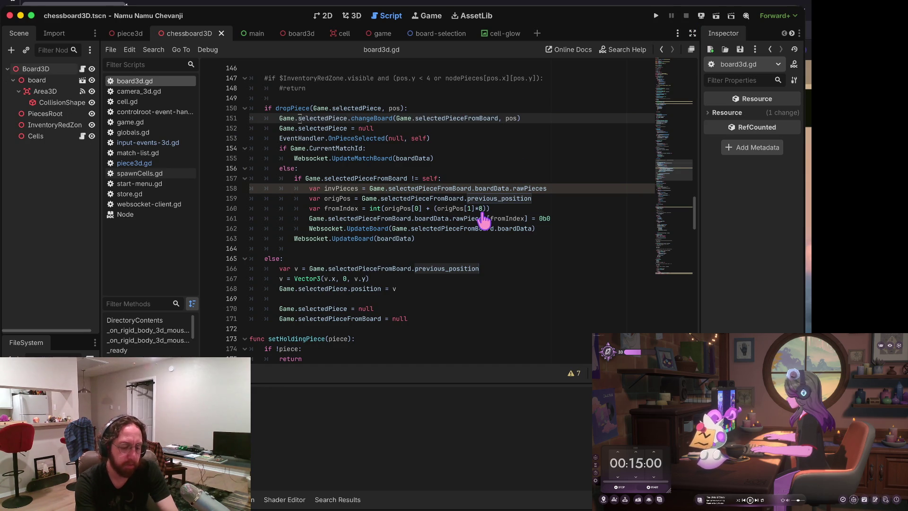
{"action": "key", "text": "super+Tab"}
{"action": "left_click", "coordinate": [418, 440]}
Step: Stage all changes, check status, and commit with message 'drop position working'
{"action": "type", "text": "a"}
{"action": "key", "text": "Return"}
{"action": "type", "text": "s"}
{"action": "key", "text": "Return"}
{"action": "type", "text": "git commit -m \"drop position working\""}
{"action": "key", "text": "Return"}
Step: Push the commit to the remote and clear the terminal
{"action": "type", "text": "git push"}
{"action": "key", "text": "Return"}
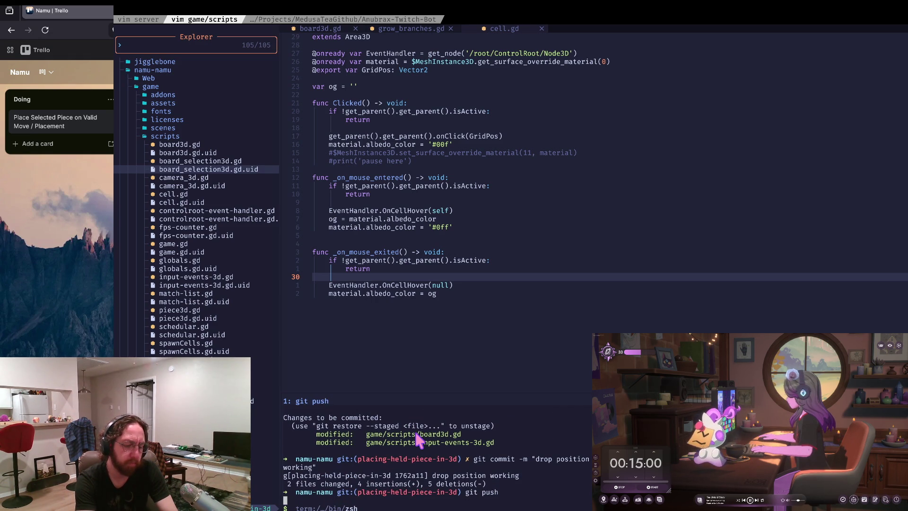
{"action": "key", "text": "ctrl+l"}
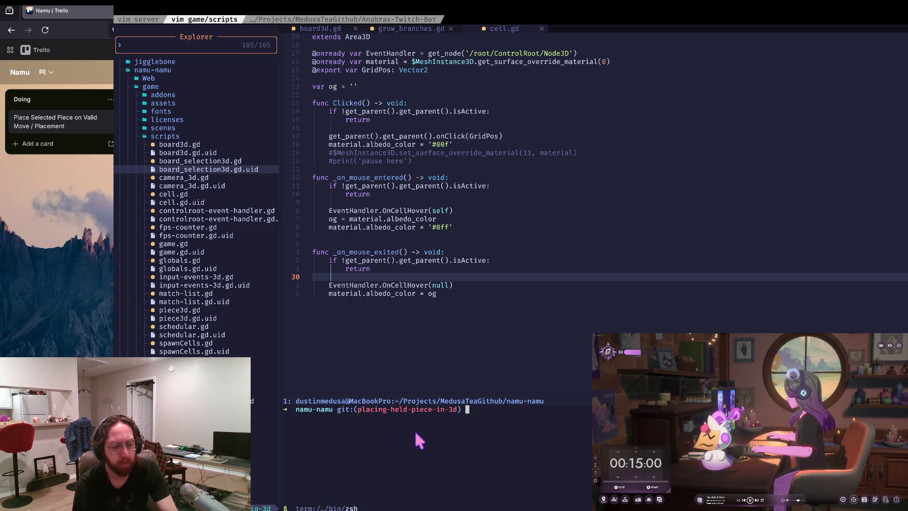
{"action": "key", "text": "super+Tab"}
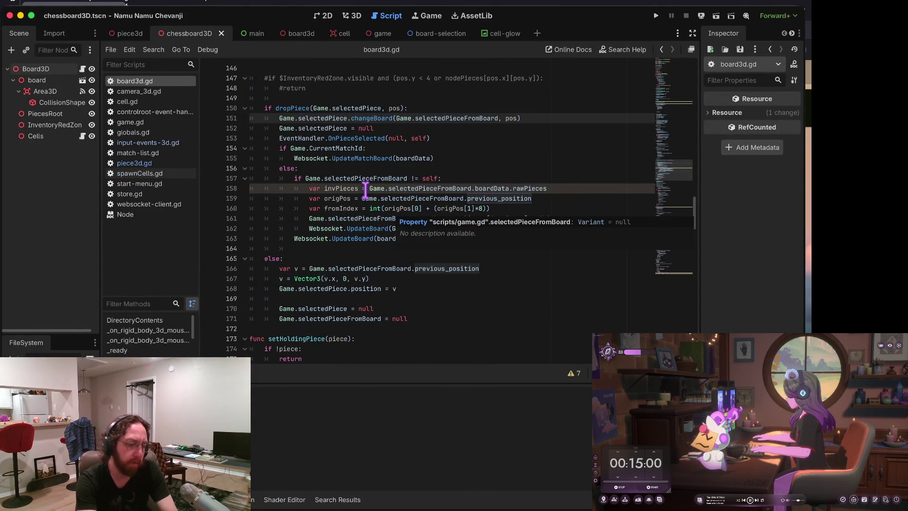
Step: Try pasting a changeBoard call into dropPiece's else branch, then undo back to the saved version
{"action": "left_click", "coordinate": [363, 188]}
{"action": "key", "text": "Down"}
{"action": "key", "text": "Down"}
{"action": "key", "text": "Down"}
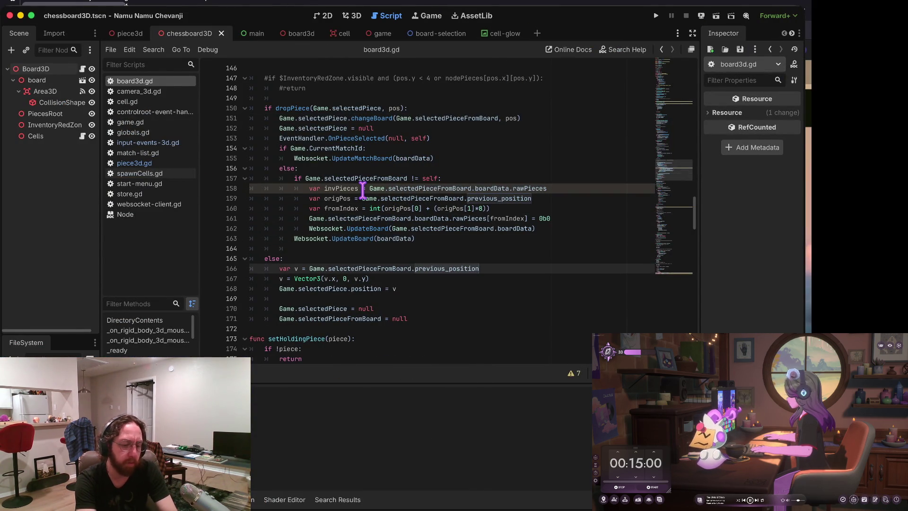
{"action": "key", "text": "Down"}
{"action": "key", "text": "Down"}
{"action": "key", "text": "Up"}
{"action": "key", "text": "Up"}
{"action": "key", "text": "Up"}
{"action": "key", "text": "Up"}
{"action": "key", "text": "Up"}
{"action": "key", "text": "Down"}
{"action": "key", "text": "Down"}
{"action": "key", "text": "Down"}
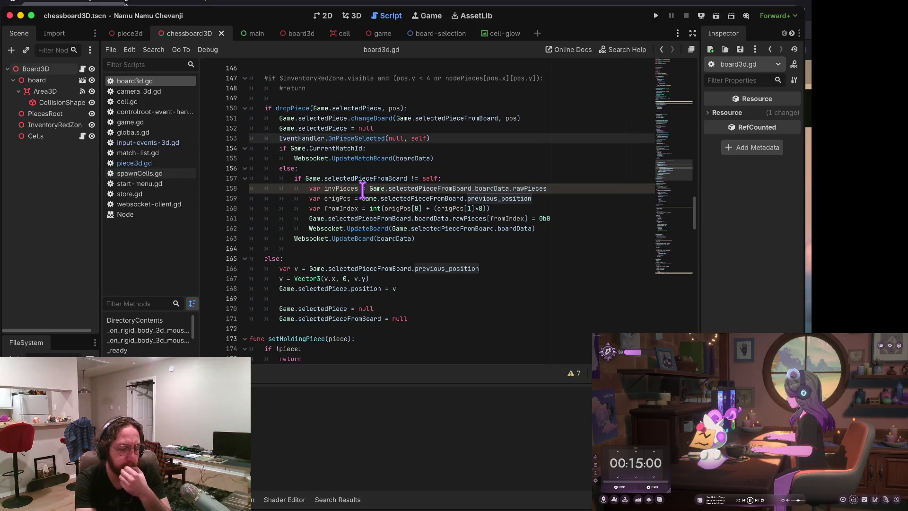
{"action": "key", "text": "Down"}
{"action": "key", "text": "Down"}
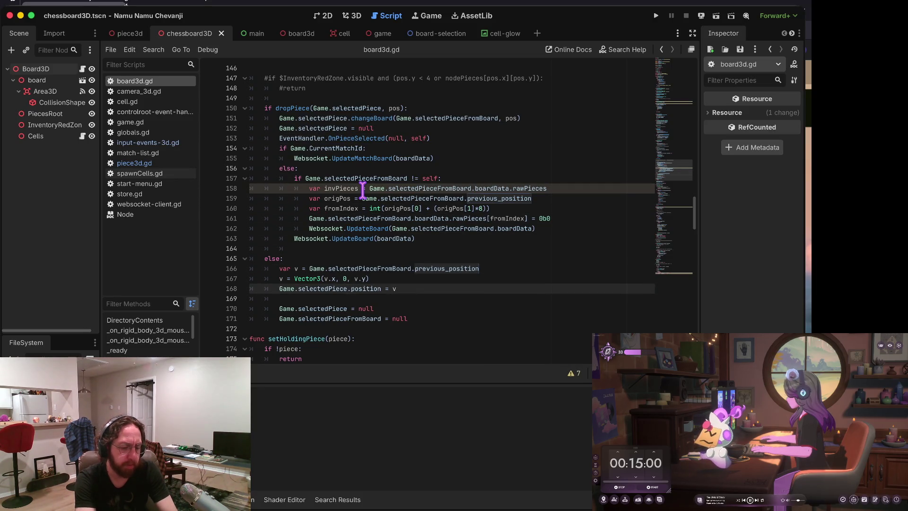
{"action": "key", "text": "Return"}
{"action": "type", "text": "Game.selectedPiece.changeBoard(Game.selectedPieceFromBoard, pos)"}
{"action": "key", "text": "Left"}
{"action": "key", "text": "Left"}
{"action": "key", "text": "Left"}
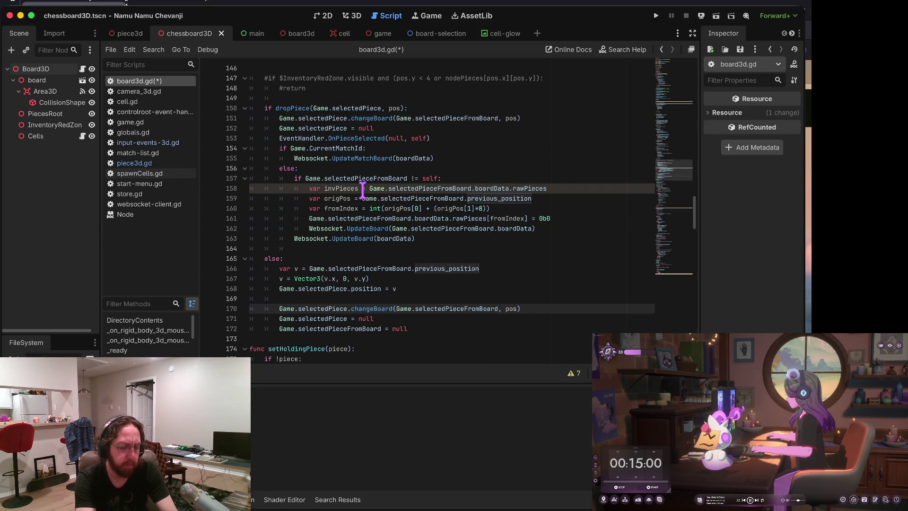
{"action": "key", "text": "ctrl+BackSpace"}
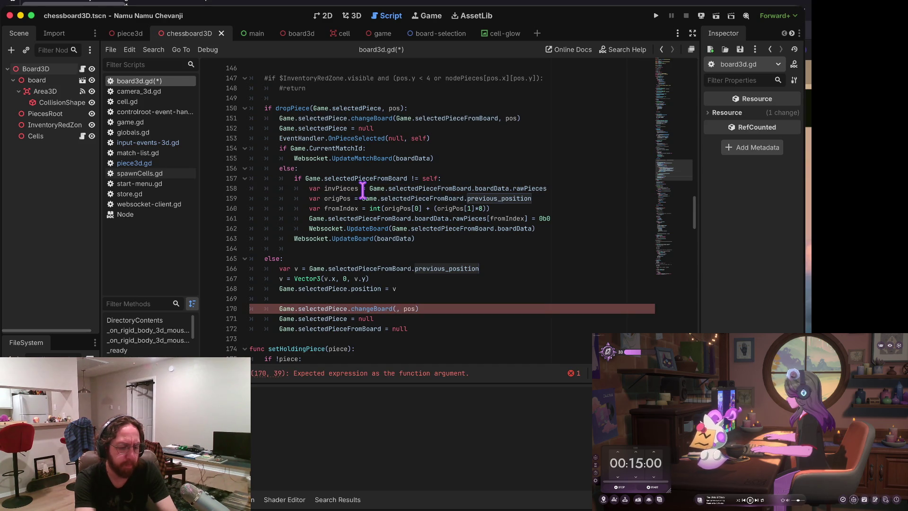
{"action": "key", "text": "ctrl+z"}
{"action": "key", "text": "ctrl+z"}
{"action": "key", "text": "ctrl+z"}
{"action": "key", "text": "ctrl+z"}
{"action": "key", "text": "ctrl+z"}
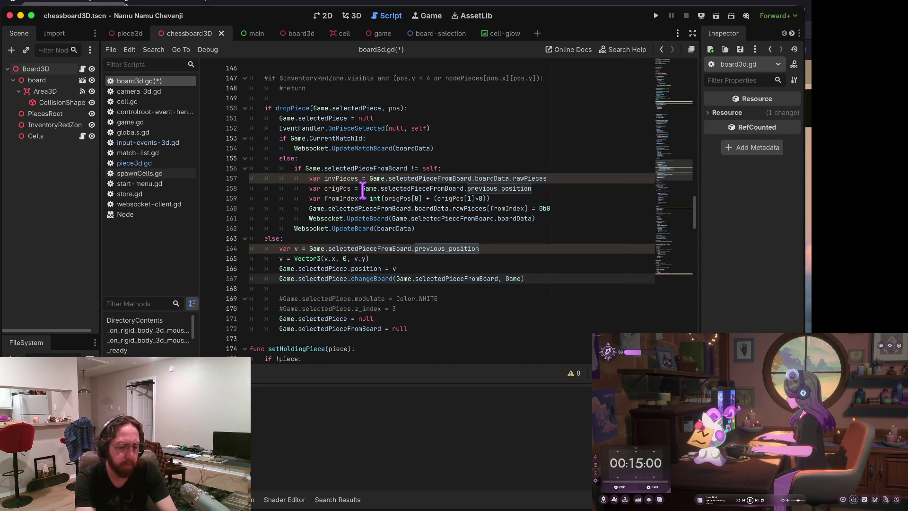
{"action": "key", "text": "Up"}
{"action": "key", "text": "Up"}
{"action": "key", "text": "Up"}
{"action": "key", "text": "Up"}
{"action": "key", "text": "Up"}
{"action": "key", "text": "Up"}
{"action": "key", "text": "ctrl+shift+z"}
{"action": "key", "text": "ctrl+z"}
{"action": "key", "text": "ctrl+z"}
{"action": "key", "text": "ctrl+z"}
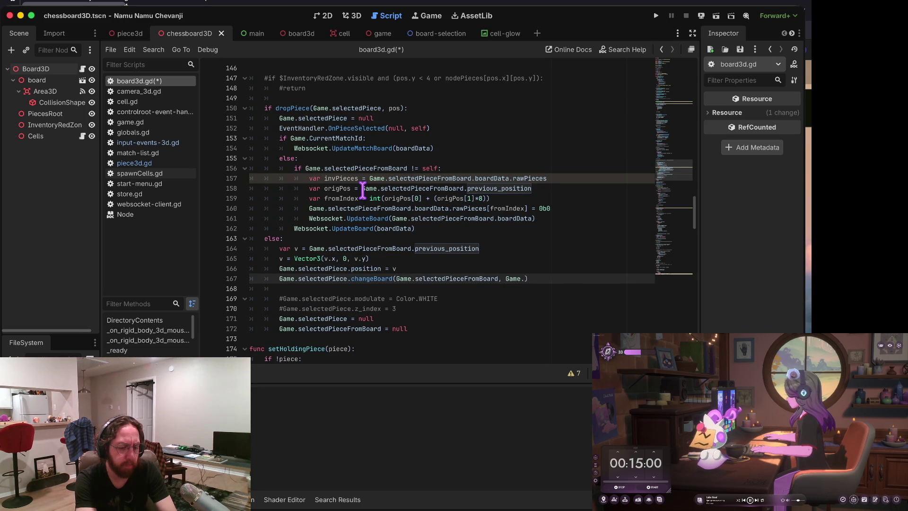
{"action": "key", "text": "ctrl+z"}
{"action": "key", "text": "ctrl+z"}
{"action": "key", "text": "ctrl+z"}
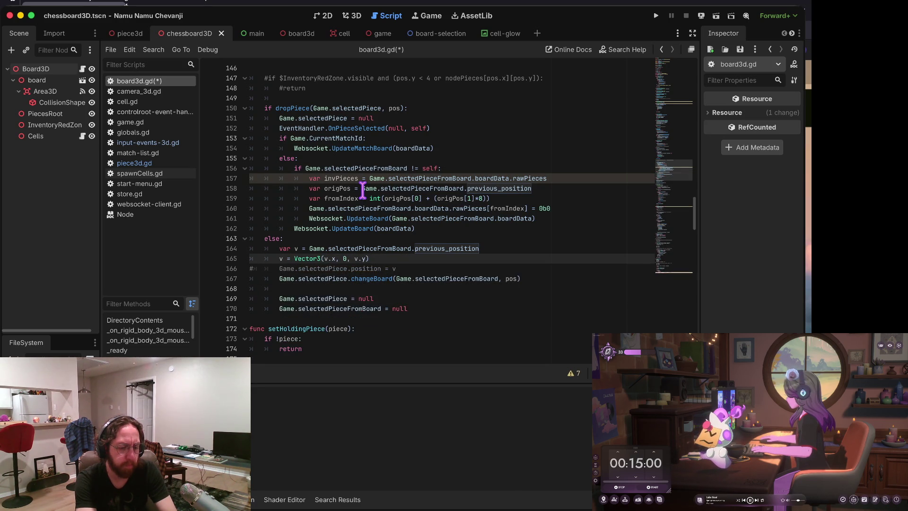
{"action": "key", "text": "ctrl+z"}
{"action": "key", "text": "ctrl+z"}
{"action": "key", "text": "ctrl+z"}
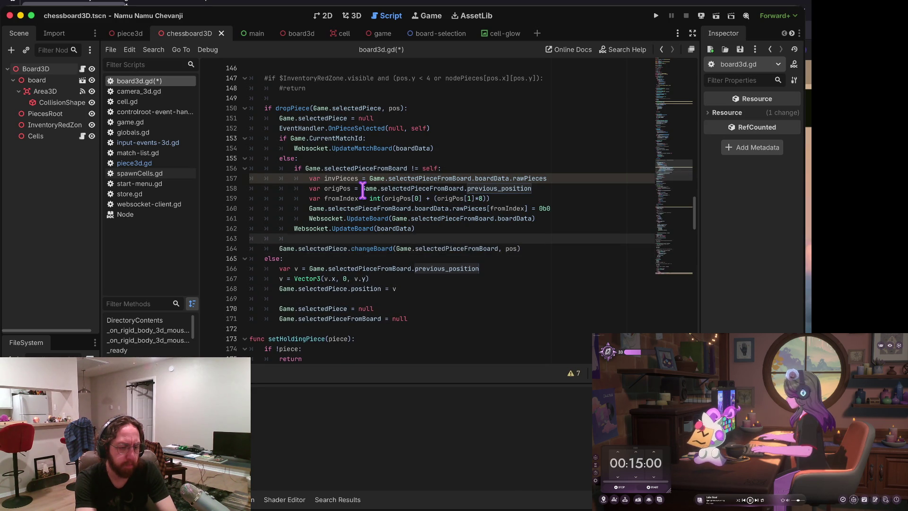
Step: Paste changeBoard into the else branch and change line 151 to changeBoard(self, pos), then save
{"action": "key", "text": "ctrl+s"}
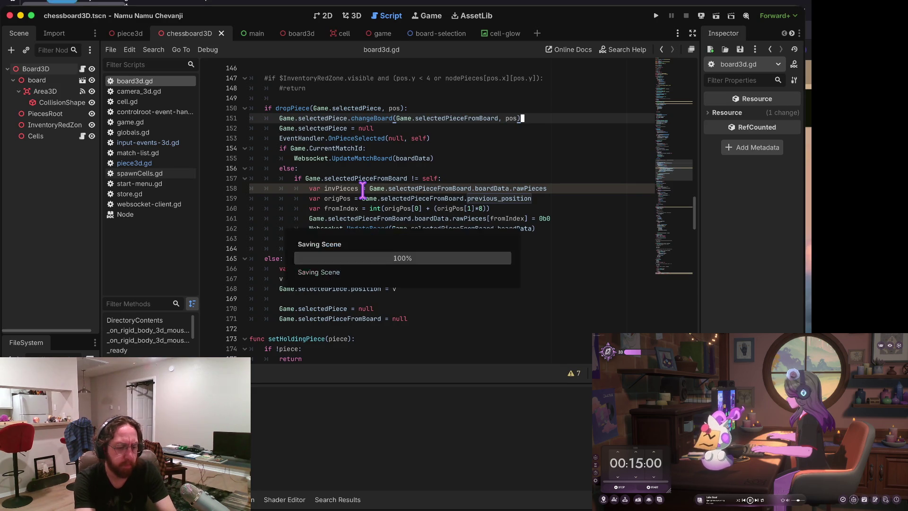
{"action": "key", "text": "Down"}
{"action": "key", "text": "Down"}
{"action": "key", "text": "Down"}
{"action": "key", "text": "Down"}
{"action": "key", "text": "Down"}
{"action": "key", "text": "Down"}
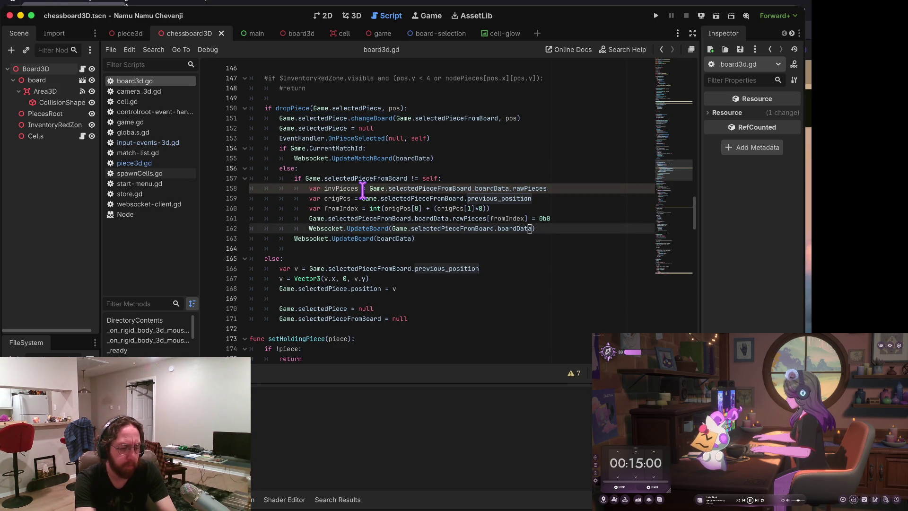
{"action": "type", "text": "Game.selectedPiece.changeBoard(Game.selectedPieceFromBoard, pos)"}
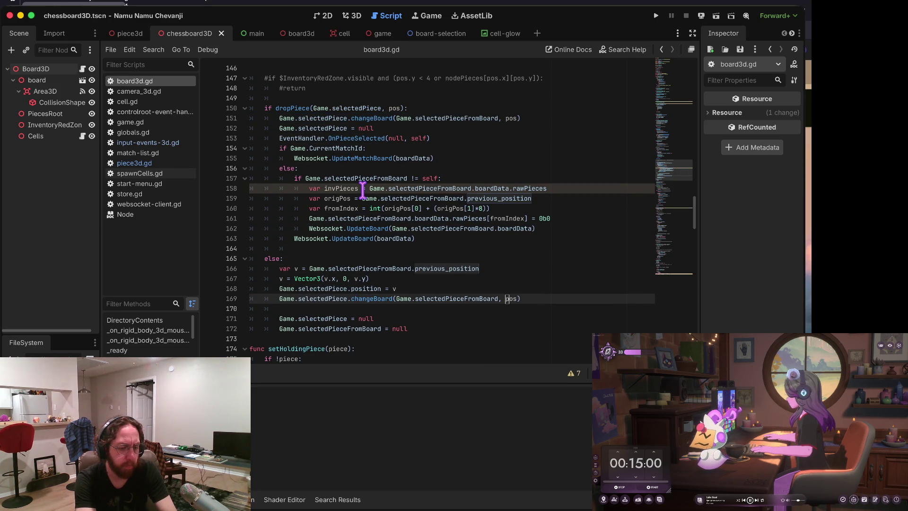
{"action": "key", "text": "Up"}
{"action": "key", "text": "Up"}
{"action": "key", "text": "Up"}
{"action": "key", "text": "Up"}
{"action": "key", "text": "Up"}
{"action": "key", "text": "Up"}
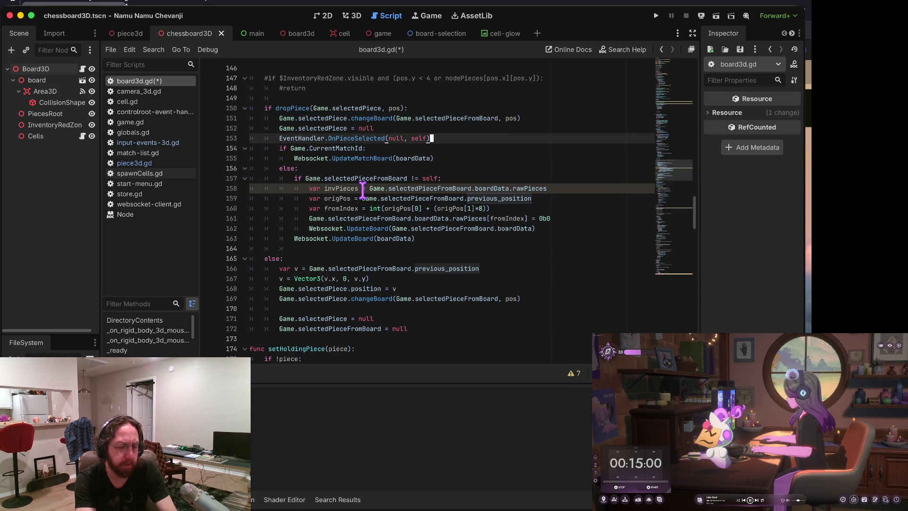
{"action": "key", "text": "alt+BackSpace"}
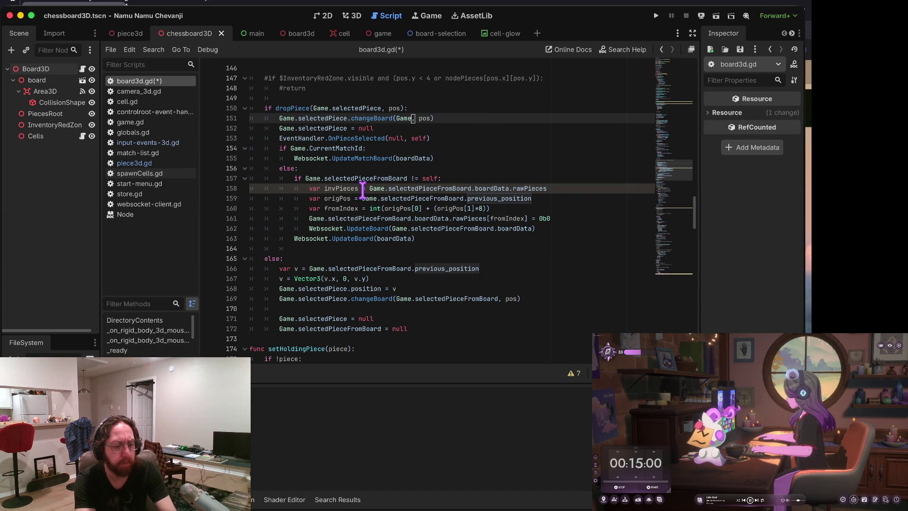
{"action": "key", "text": "alt+BackSpace"}
{"action": "type", "text": "self"}
{"action": "key", "text": "ctrl+s"}
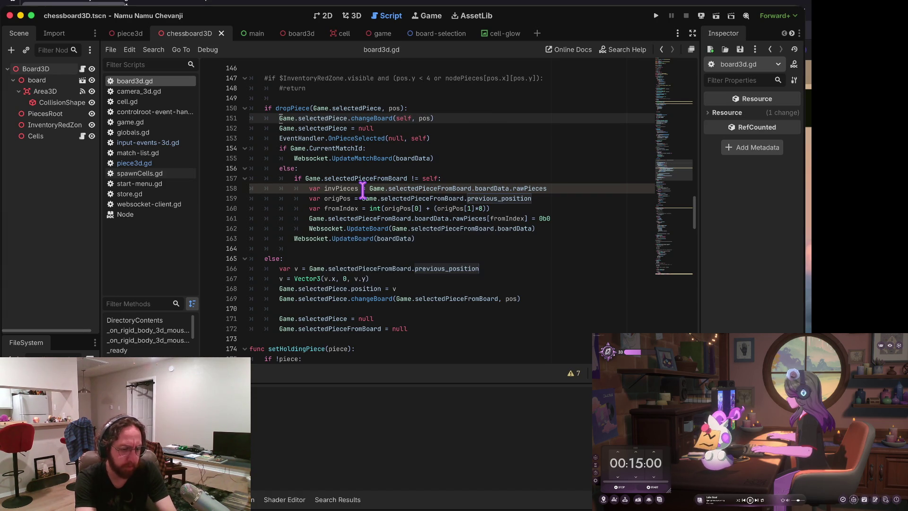
Step: Change the else-branch changeBoard argument to v, save board3d.gd, and run the project
{"action": "key", "text": "Down"}
{"action": "key", "text": "Down"}
{"action": "key", "text": "Down"}
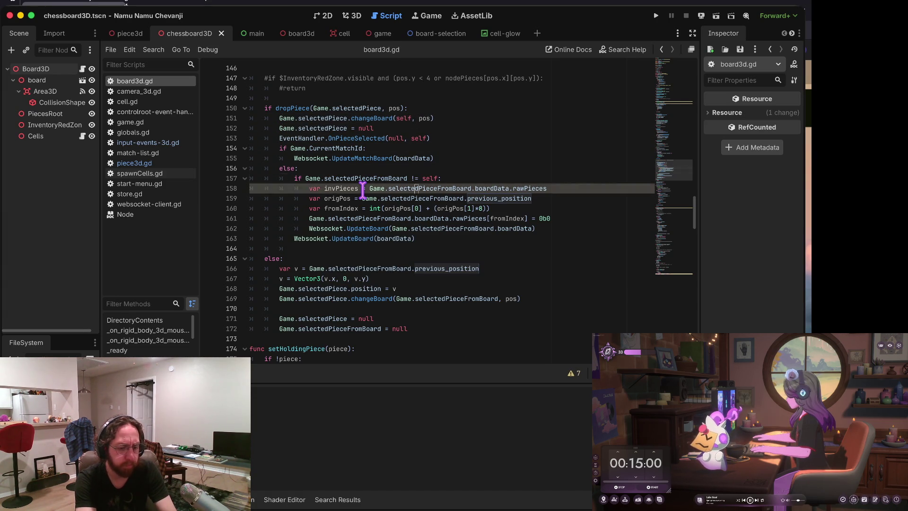
{"action": "key", "text": "Down"}
{"action": "key", "text": "Down"}
{"action": "key", "text": "Down"}
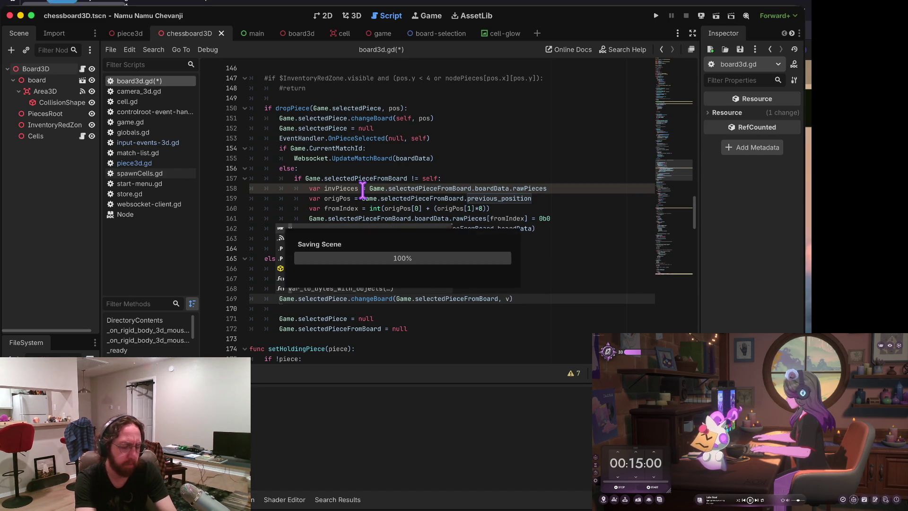
{"action": "key", "text": "ctrl+s"}
{"action": "key", "text": "Escape"}
{"action": "key", "text": "Up"}
{"action": "key", "text": "Up"}
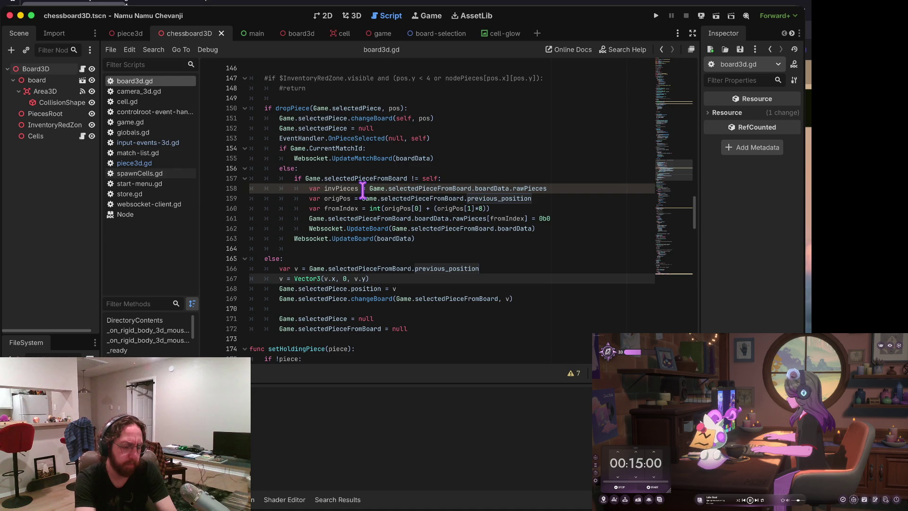
{"action": "key", "text": "ctrl+b"}
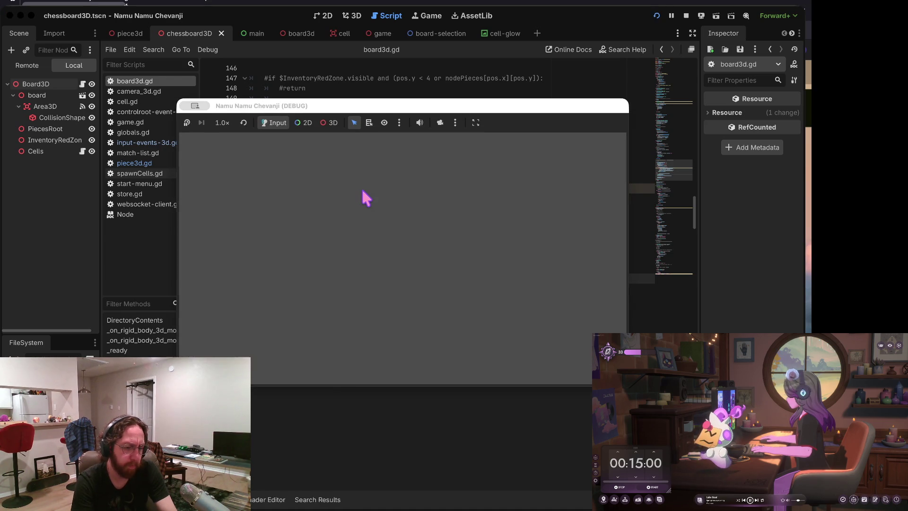
Step: Close the blank game window, relaunch, log in, and open a chessboard view
{"action": "left_click", "coordinate": [339, 289]}
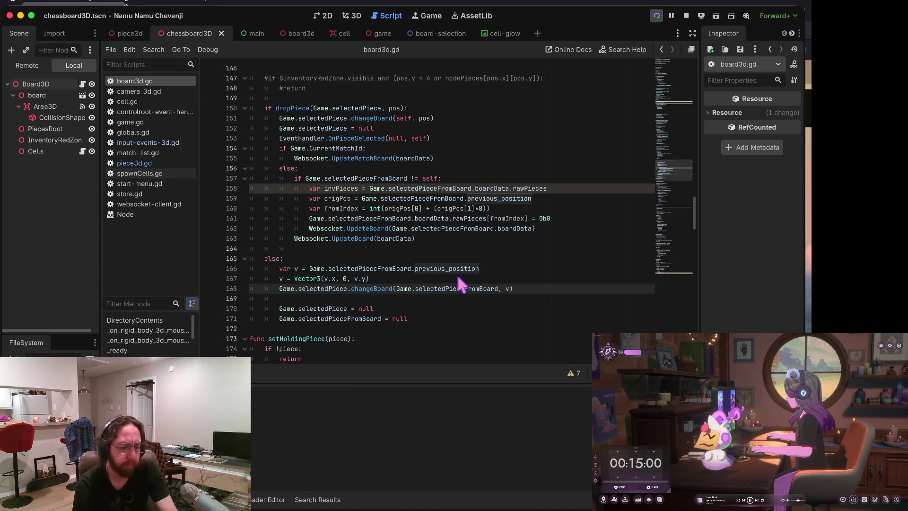
{"action": "key", "text": "ctrl+b"}
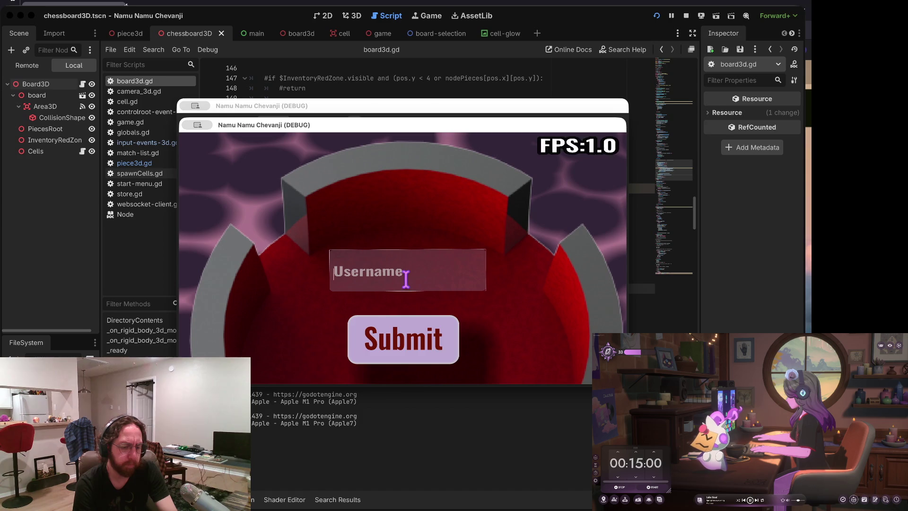
{"action": "left_click", "coordinate": [396, 331]}
{"action": "left_click", "coordinate": [365, 267]}
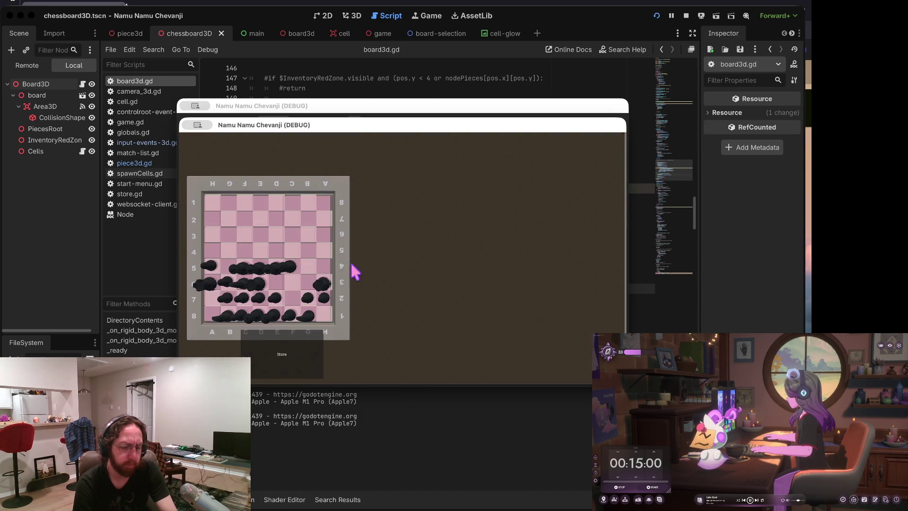
{"action": "left_click", "coordinate": [499, 358]}
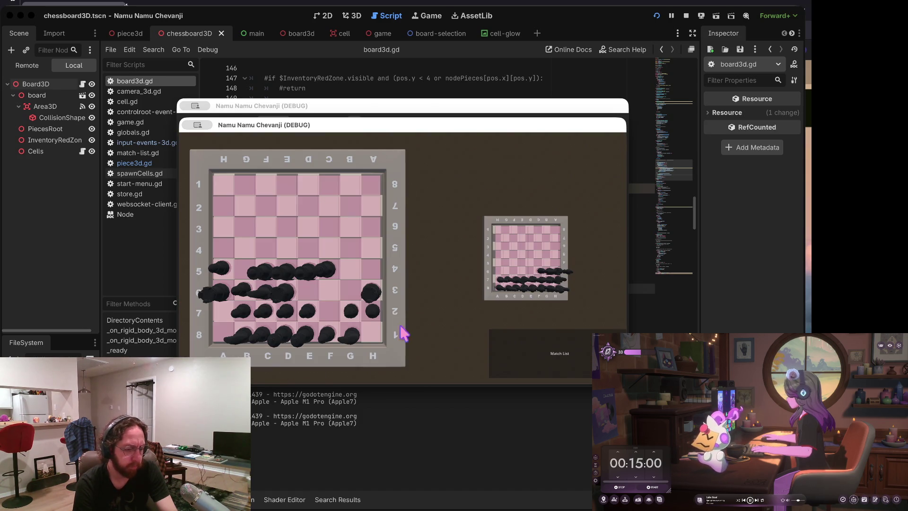
Step: Pick up the A5 piece, try several squares, drop it on the mini inventory board, and stop the game
{"action": "left_click", "coordinate": [222, 273]}
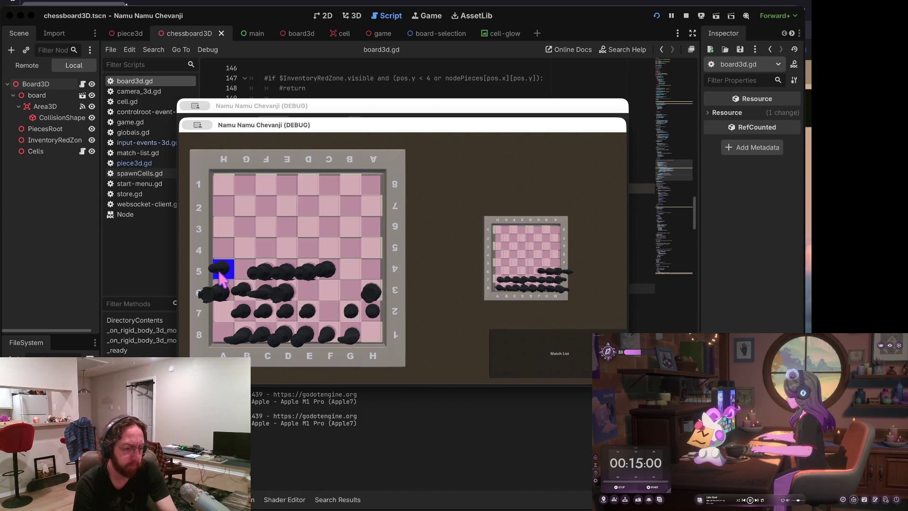
{"action": "left_click", "coordinate": [223, 251]}
{"action": "left_click", "coordinate": [222, 267]}
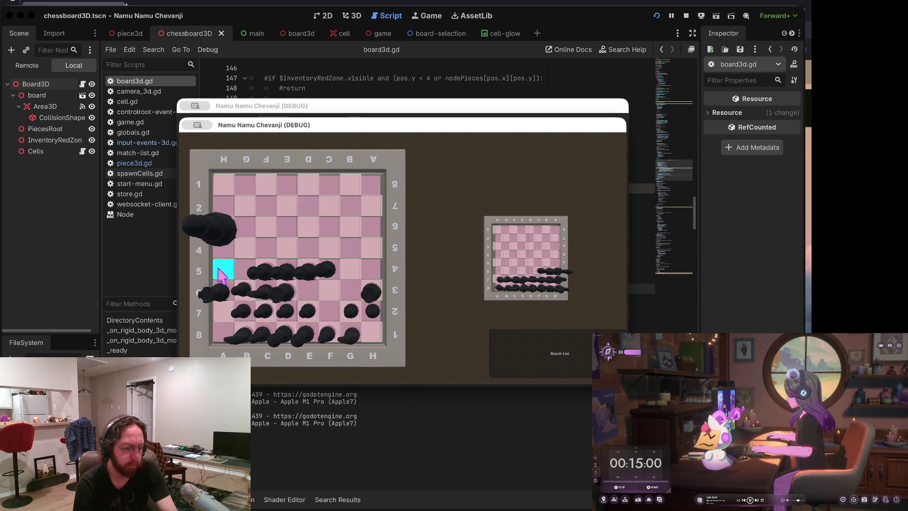
{"action": "left_click", "coordinate": [247, 228]}
{"action": "left_click", "coordinate": [531, 256]}
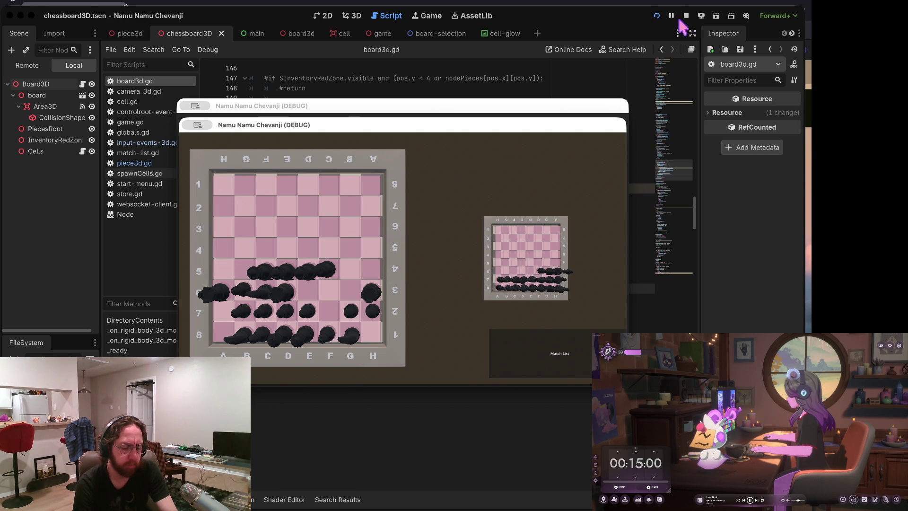
{"action": "left_click", "coordinate": [685, 16]}
Step: Start an EventHandler line in the else branch and look up the EventHandler declaration before returning
{"action": "key", "text": "Up"}
{"action": "key", "text": "Down"}
{"action": "key", "text": "Down"}
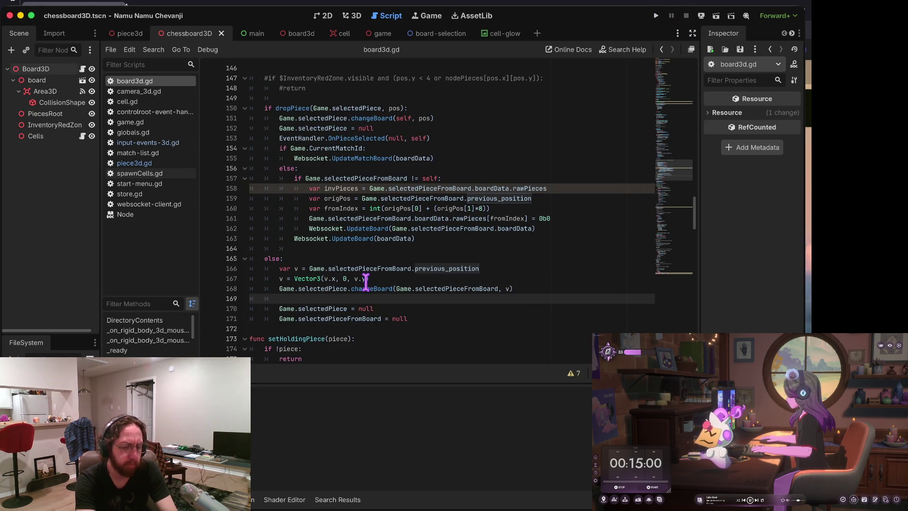
{"action": "key", "text": "Return"}
{"action": "type", "text": "Event"}
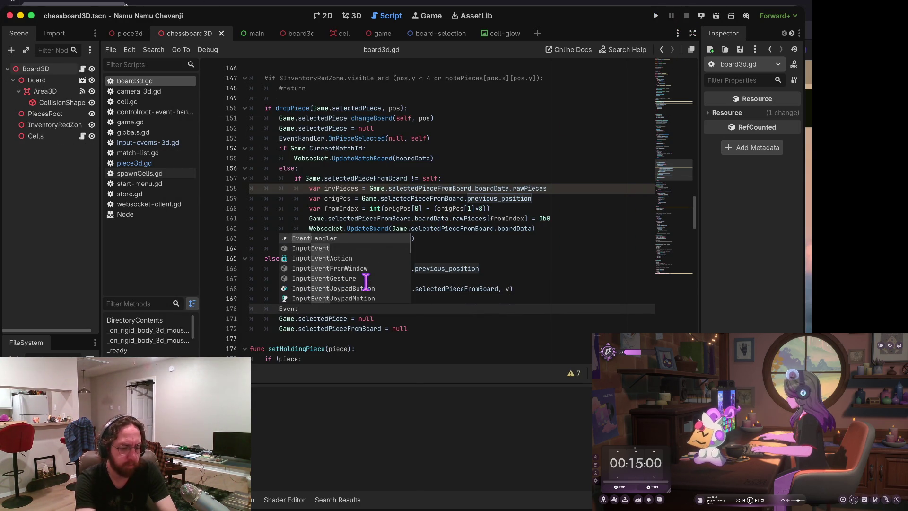
{"action": "type", "text": "Handler.setl"}
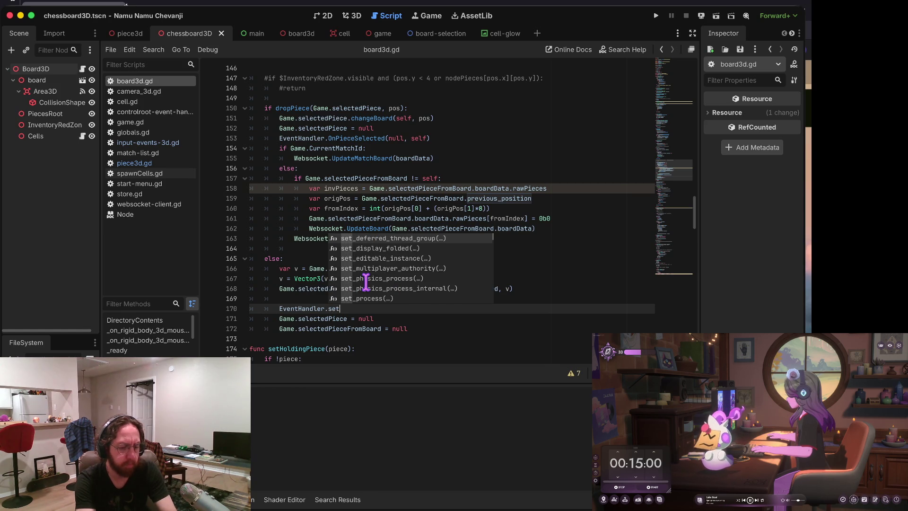
{"action": "scroll", "coordinate": [365, 283], "scroll_direction": "down", "scroll_amount": 5}
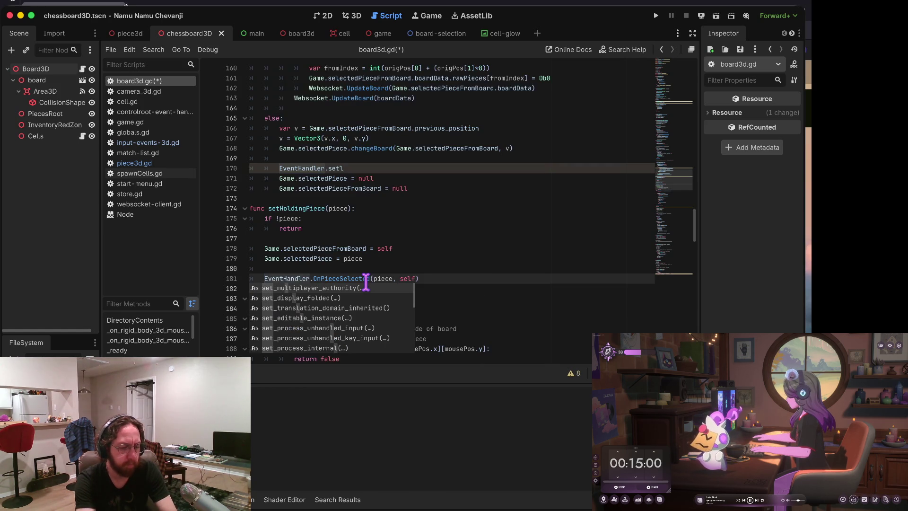
{"action": "left_click", "coordinate": [365, 278], "text": "super"}
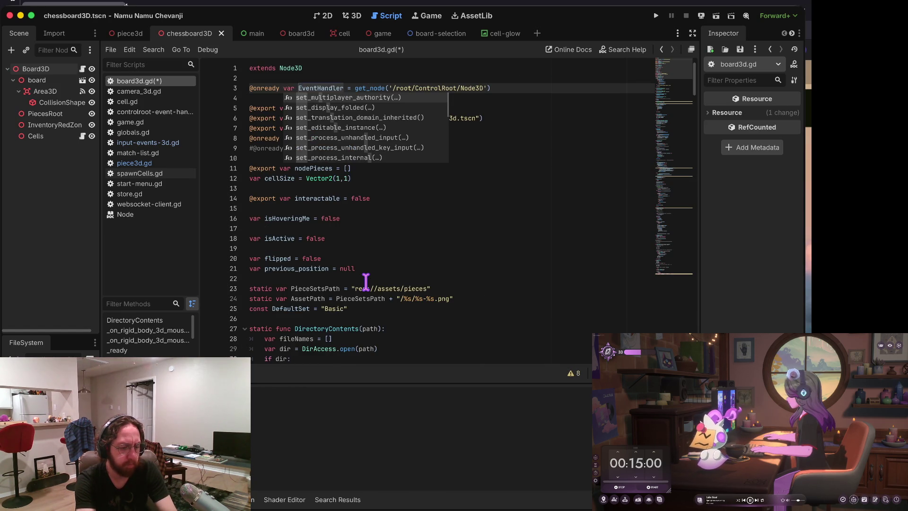
{"action": "key", "text": "alt+Left"}
{"action": "left_click", "coordinate": [366, 279], "text": "super"}
{"action": "key", "text": "Escape"}
{"action": "key", "text": "alt+Left"}
{"action": "key", "text": "alt+Left"}
{"action": "key", "text": "alt+Left"}
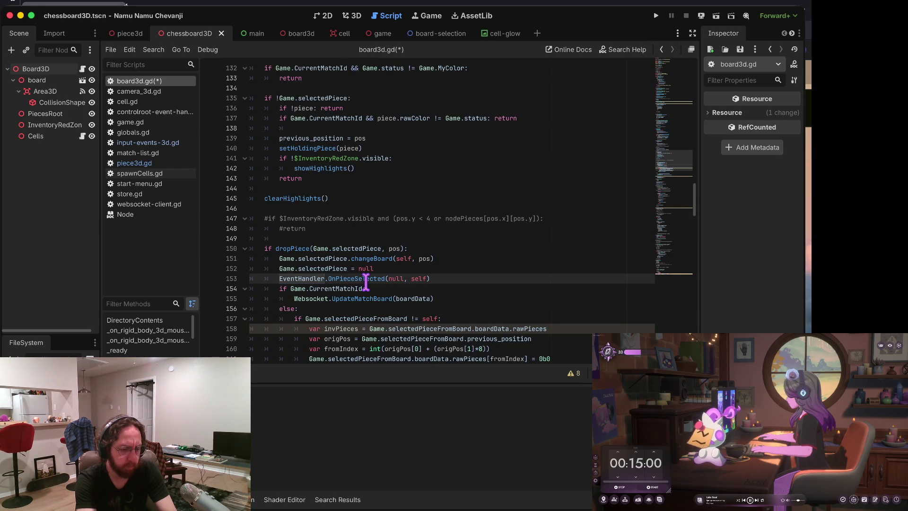
{"action": "key", "text": "alt+Left"}
{"action": "key", "text": "alt+Left"}
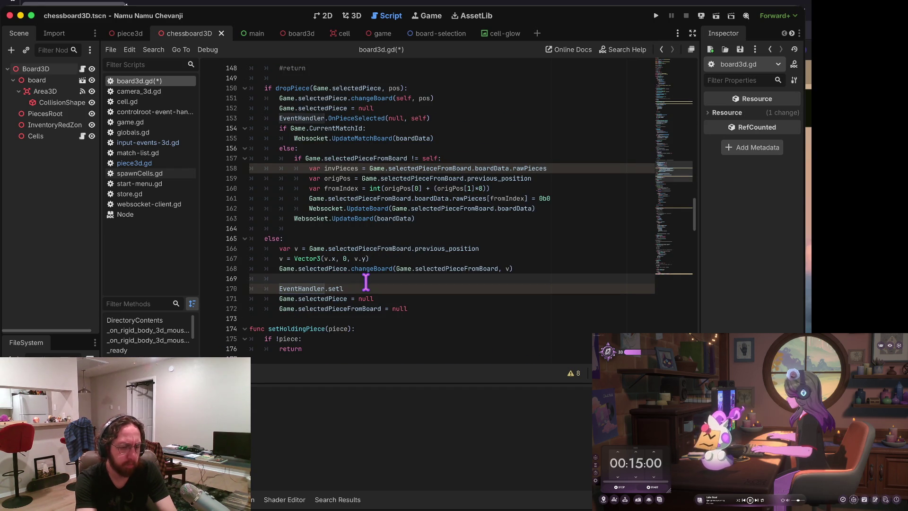
Step: Insert EventHandler.OnPieceSelected(null, self), delete the leftover EventHandler.setl line, save, and run the game
{"action": "key", "text": "Up"}
{"action": "key", "text": "Up"}
{"action": "key", "text": "Up"}
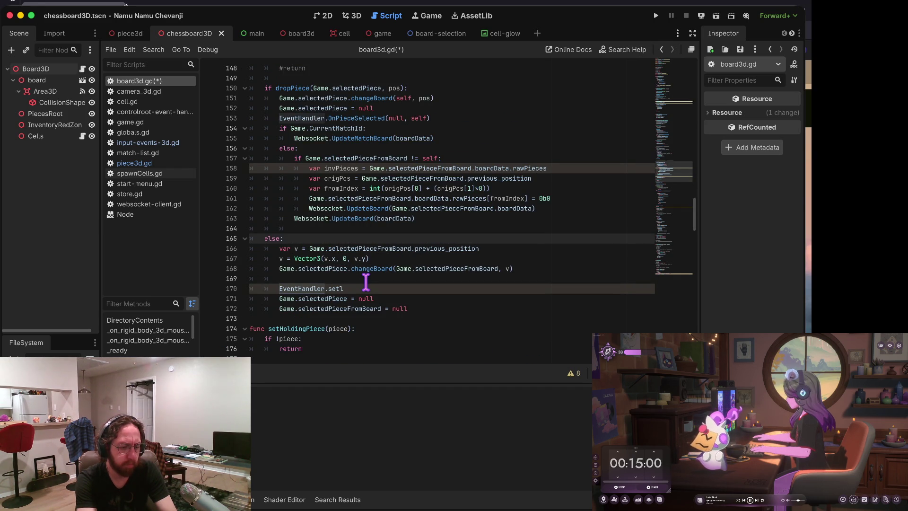
{"action": "key", "text": "Down"}
{"action": "key", "text": "Down"}
{"action": "key", "text": "Down"}
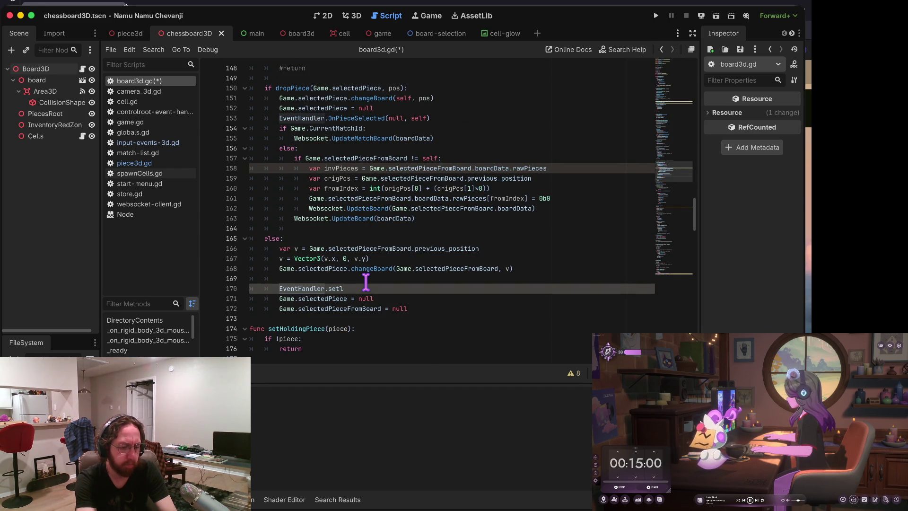
{"action": "key", "text": "ctrl+z"}
{"action": "key", "text": "Down"}
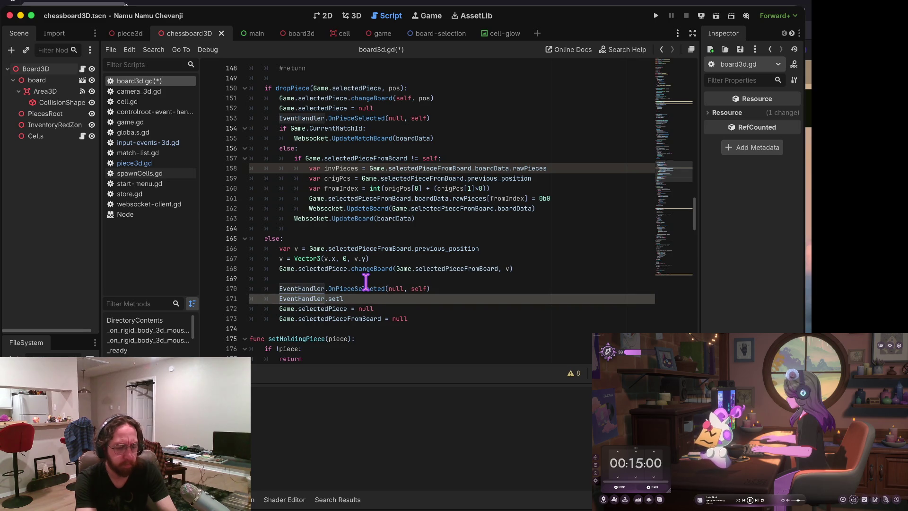
{"action": "key", "text": "Up"}
{"action": "key", "text": "Up"}
{"action": "key", "text": "ctrl+s"}
{"action": "key", "text": "Up"}
{"action": "key", "text": "Up"}
{"action": "key", "text": "Up"}
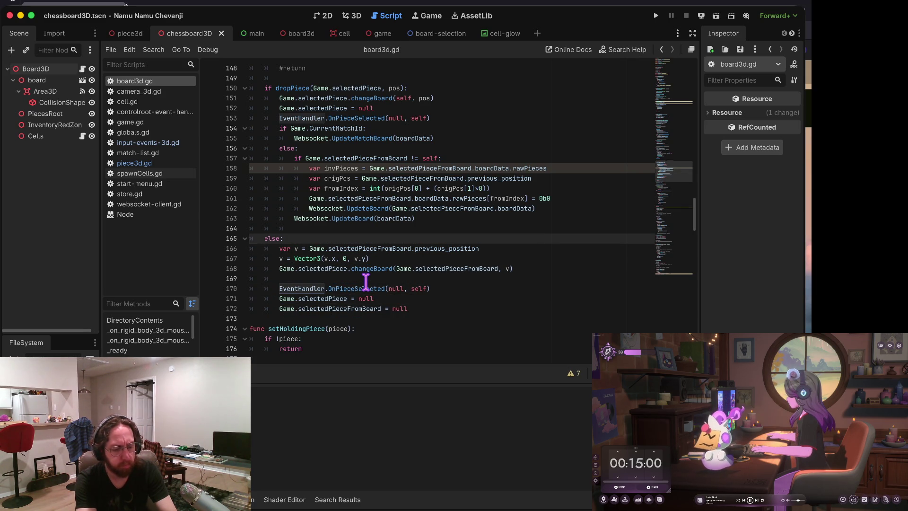
{"action": "key", "text": "super+b"}
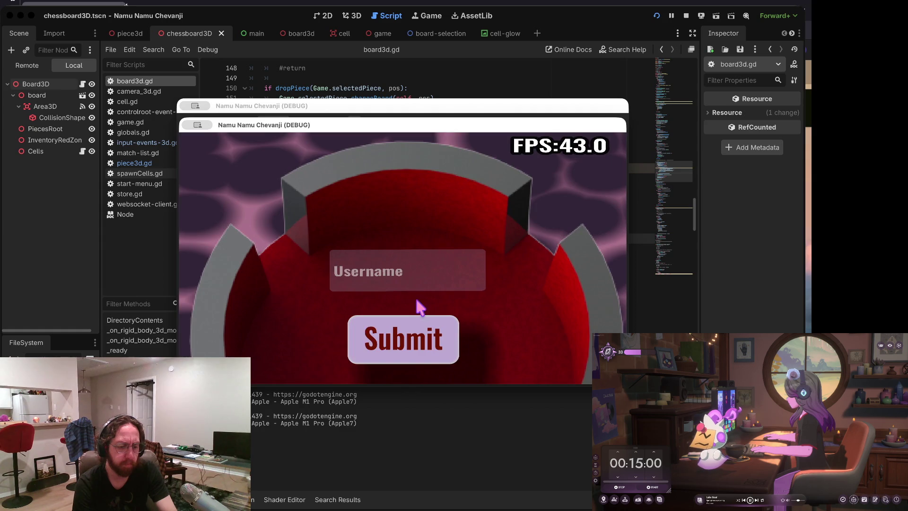
{"action": "type", "text": "b"}
Step: Log in, open a chessboard, drag the A5 piece to A4, and pick it up again
{"action": "left_click", "coordinate": [391, 321]}
{"action": "left_click", "coordinate": [369, 279]}
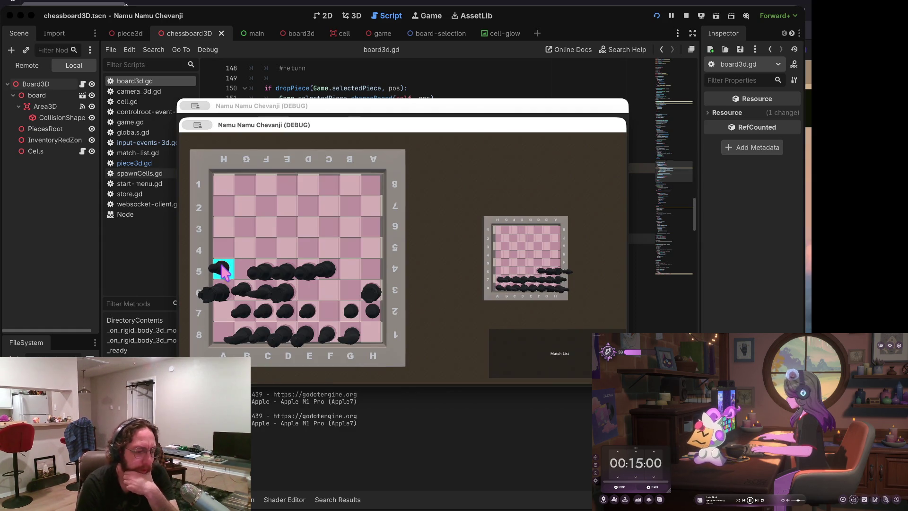
{"action": "left_click_drag", "start_coordinate": [222, 267], "coordinate": [224, 251]}
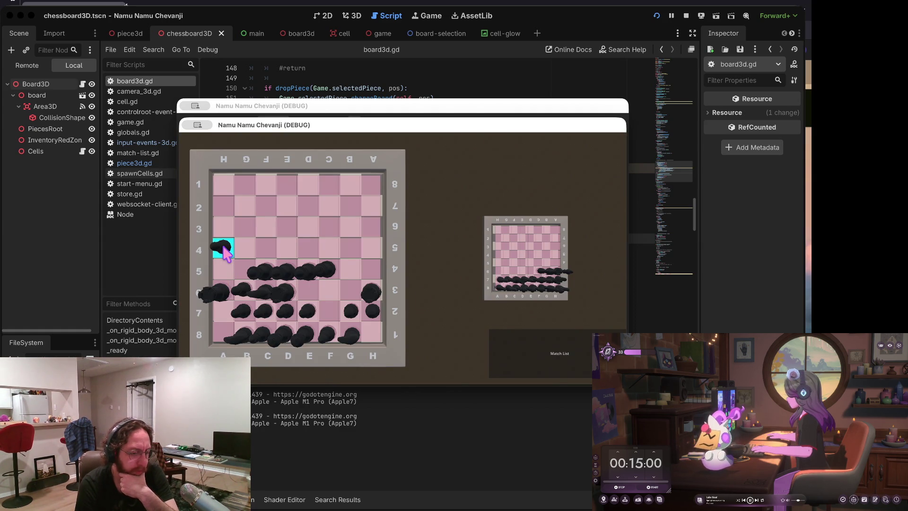
{"action": "left_click", "coordinate": [226, 253]}
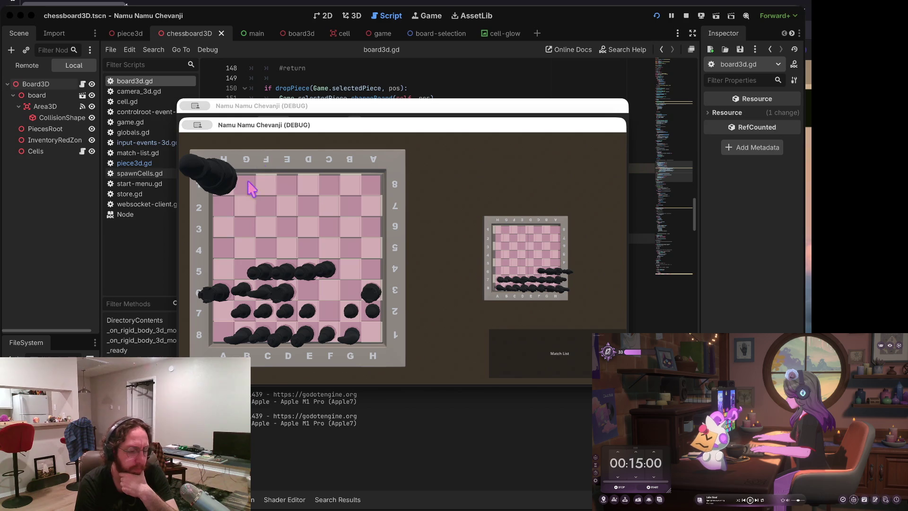
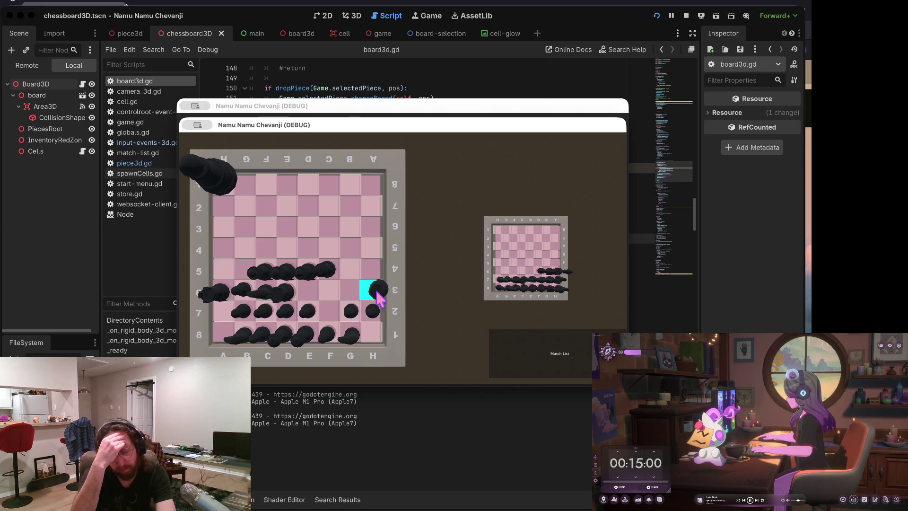
Step: Move several pieces, including the H3 and G8 pieces, to check square highlights
{"action": "mouse_move", "coordinate": [378, 295]}
{"action": "left_mouse_down"}
{"action": "mouse_move", "coordinate": [369, 290]}
{"action": "mouse_move", "coordinate": [371, 231]}
{"action": "left_mouse_up"}
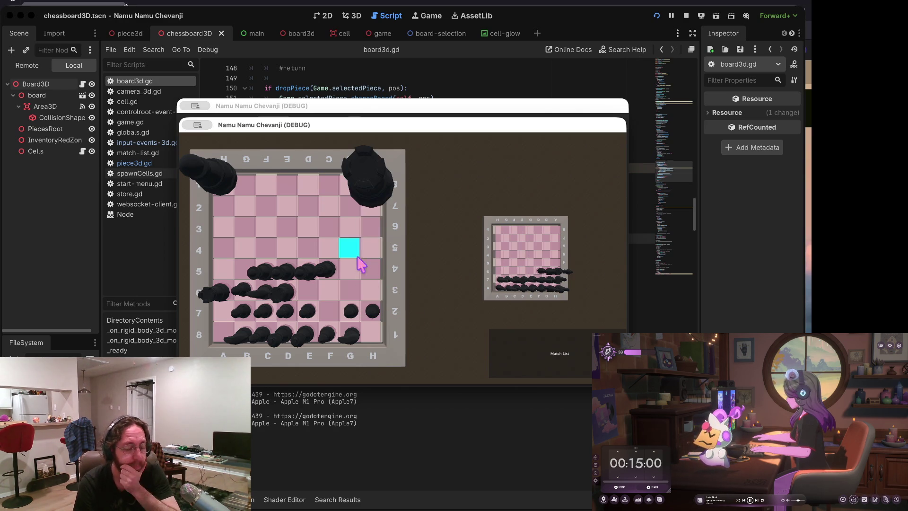
{"action": "left_click", "coordinate": [370, 307]}
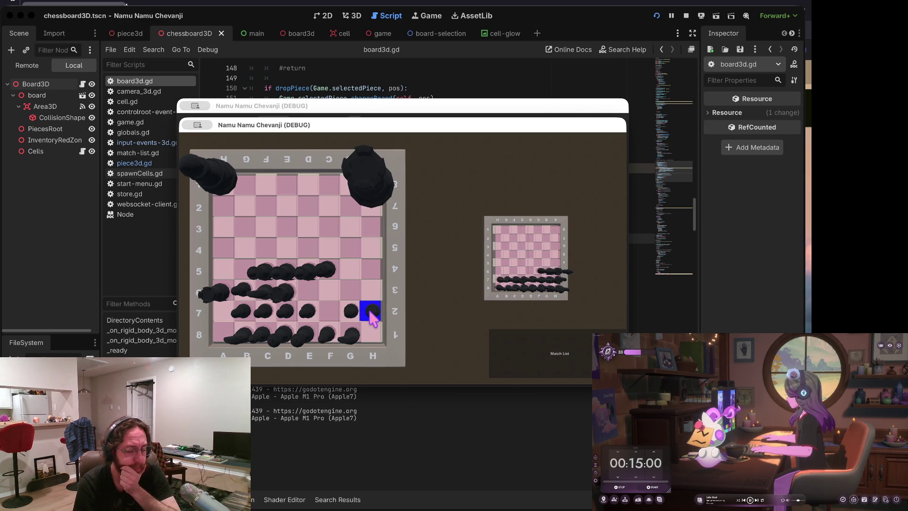
{"action": "left_click", "coordinate": [349, 334]}
{"action": "left_click", "coordinate": [370, 291]}
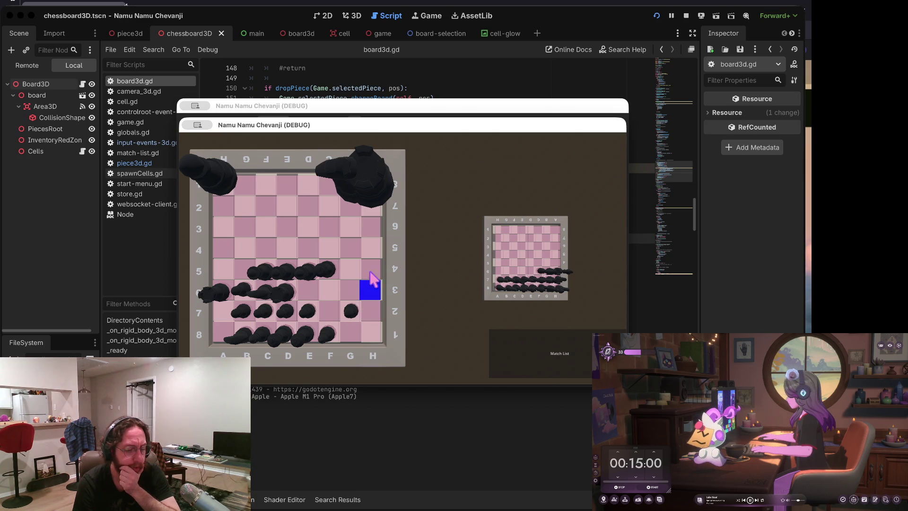
{"action": "left_click", "coordinate": [226, 296]}
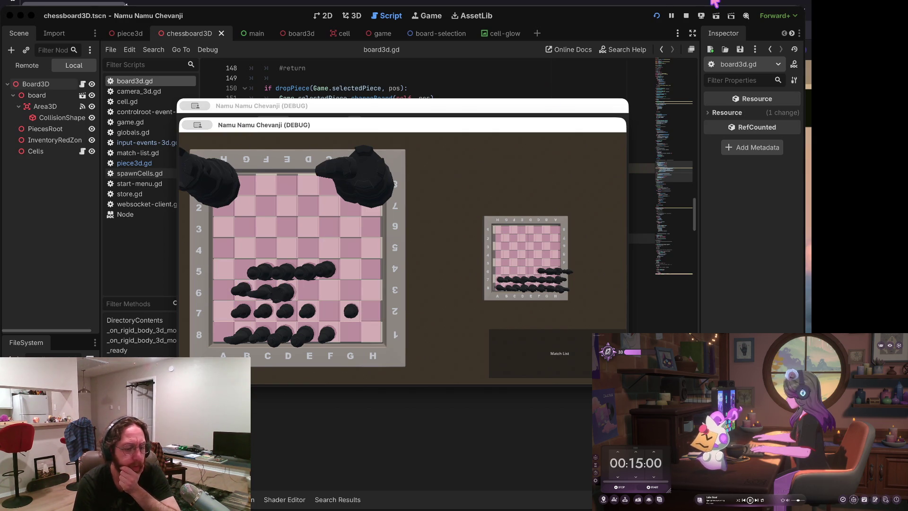
Step: Stop the running game and return to board3d.gd's dropPiece code
{"action": "left_click", "coordinate": [686, 15]}
{"action": "left_click", "coordinate": [460, 198]}
{"action": "scroll", "coordinate": [460, 201], "scroll_direction": "down", "scroll_amount": 1}
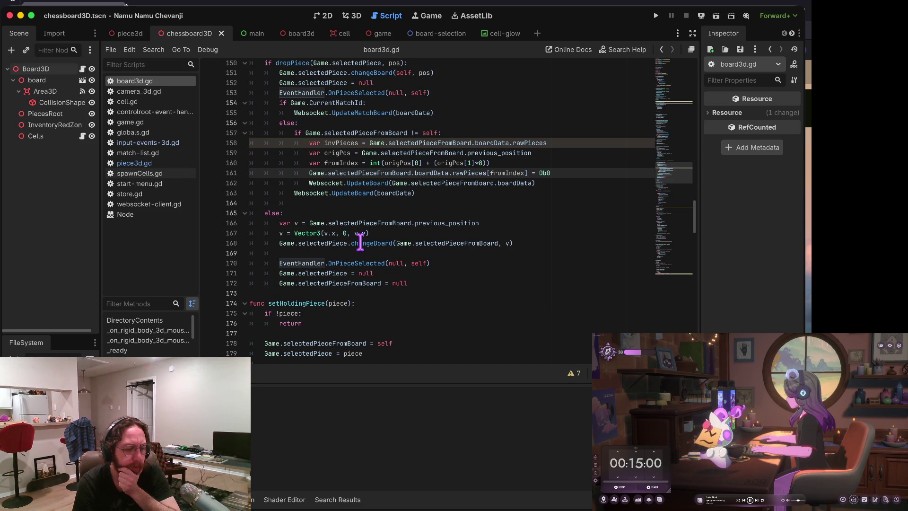
Step: Comment out line 168's changeBoard call in dropPiece's else block with Cmd+K
{"action": "scroll", "coordinate": [349, 239], "scroll_direction": "up", "scroll_amount": 2}
{"action": "left_click", "coordinate": [264, 249]}
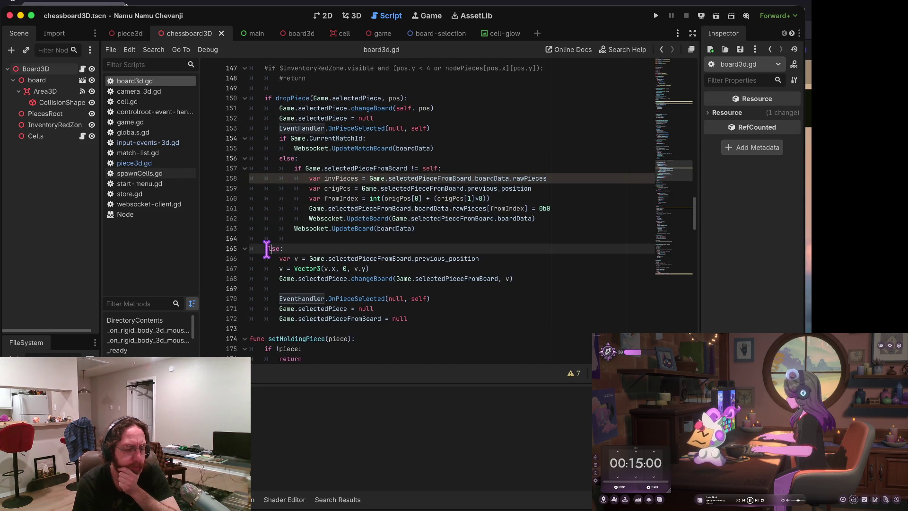
{"action": "left_click_drag", "start_coordinate": [264, 249], "coordinate": [383, 319]}
{"action": "scroll", "coordinate": [360, 327], "scroll_direction": "up", "scroll_amount": 5}
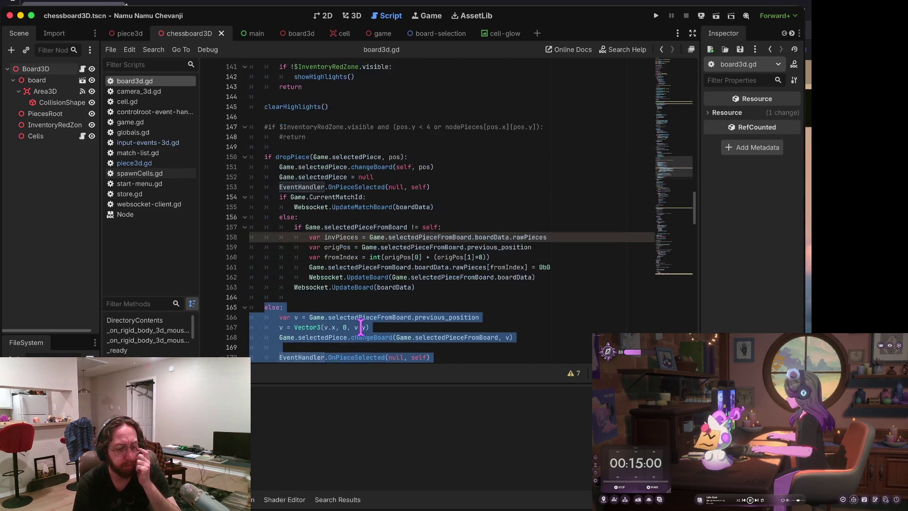
{"action": "scroll", "coordinate": [360, 328], "scroll_direction": "up", "scroll_amount": 3}
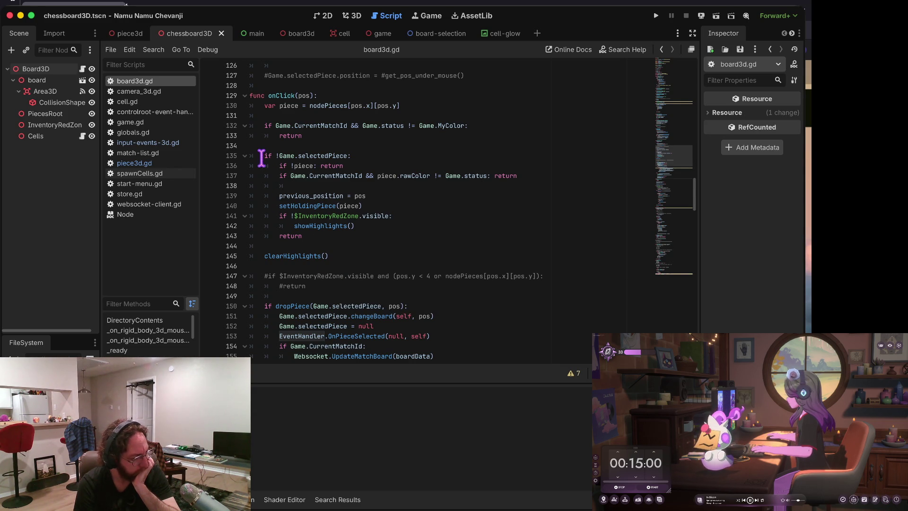
{"action": "scroll", "coordinate": [263, 279], "scroll_direction": "down", "scroll_amount": 6}
{"action": "left_click_drag", "start_coordinate": [263, 337], "coordinate": [263, 286]}
{"action": "scroll", "coordinate": [263, 285], "scroll_direction": "down", "scroll_amount": 1}
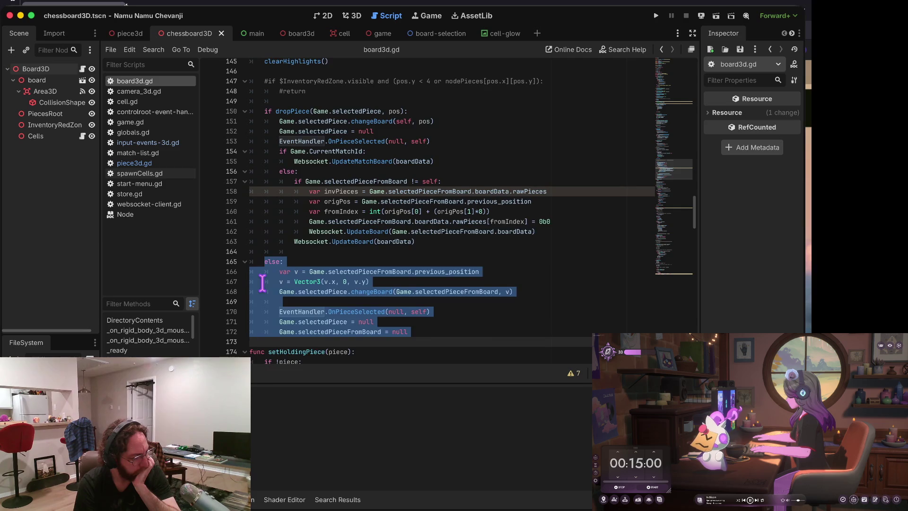
{"action": "left_click", "coordinate": [284, 301]}
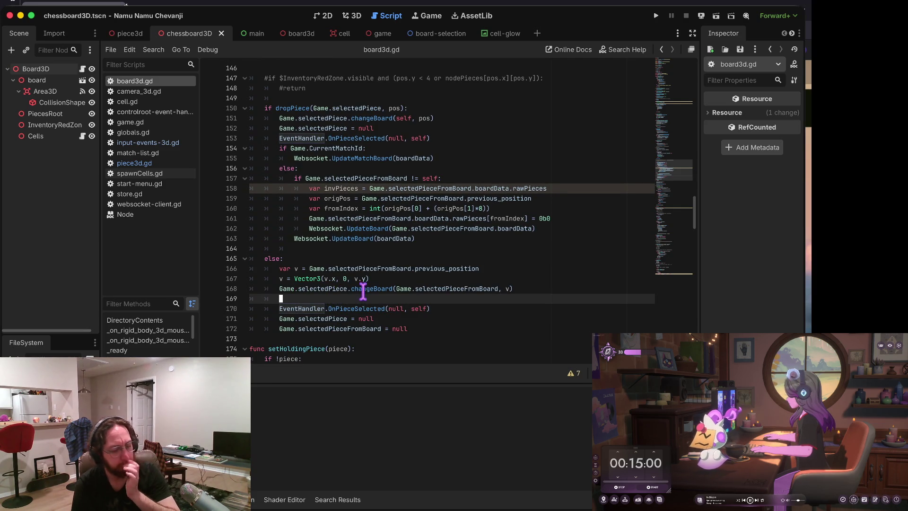
{"action": "key", "text": "Up"}
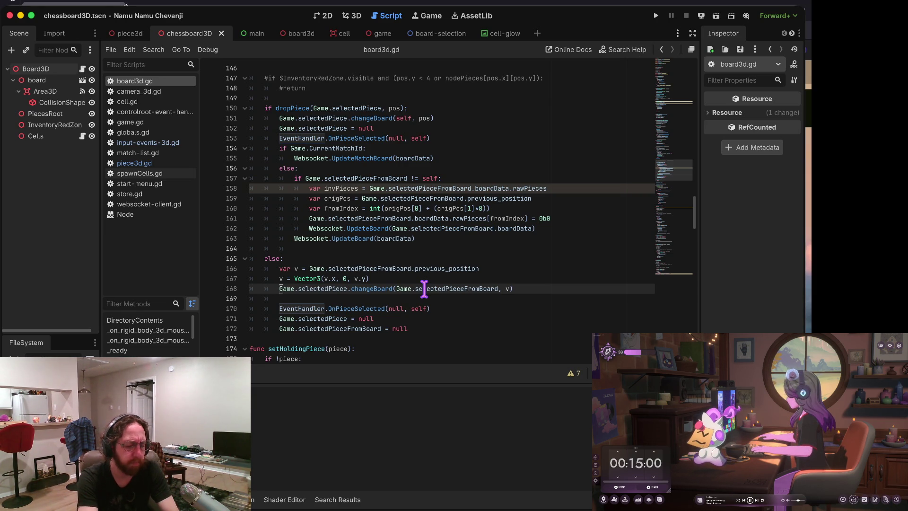
{"action": "key", "text": "super+k"}
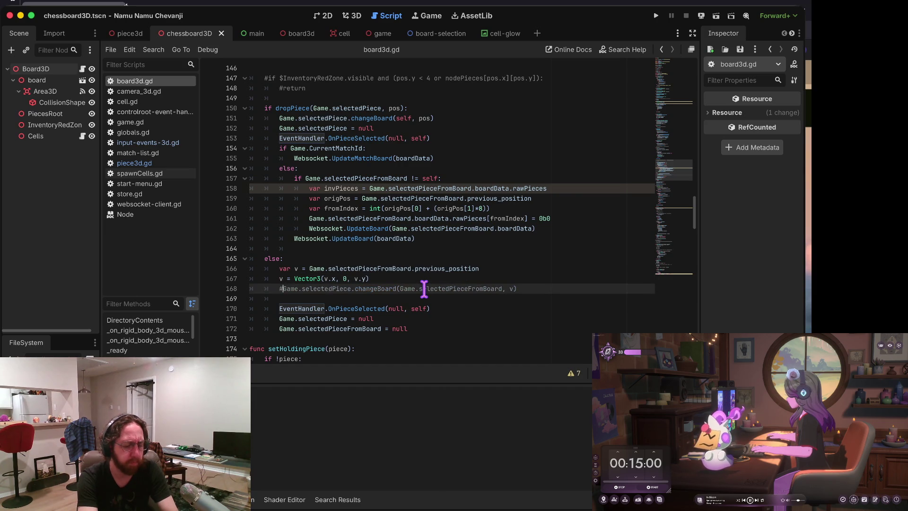
Step: Save board3d.gd with Cmd+S and scroll through the rest of the script
{"action": "scroll", "coordinate": [424, 288], "scroll_direction": "down", "scroll_amount": 3}
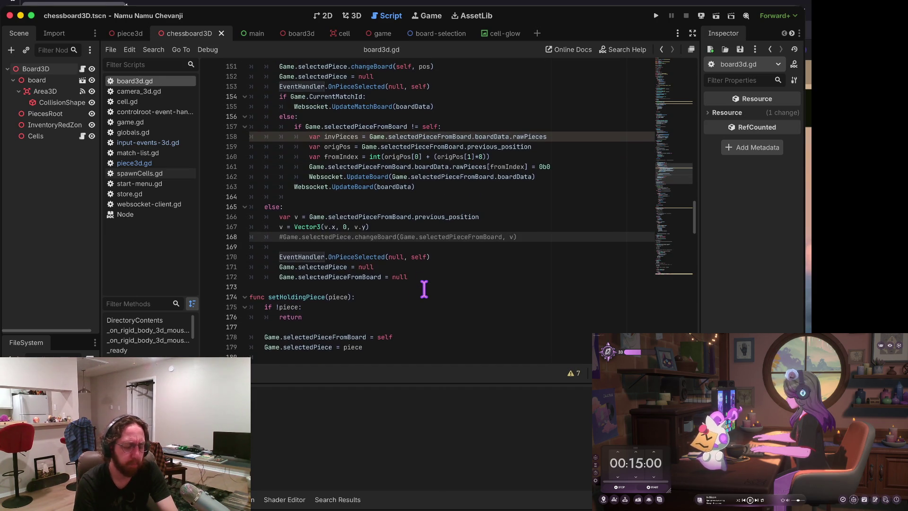
{"action": "left_click", "coordinate": [321, 259]}
{"action": "scroll", "coordinate": [378, 262], "scroll_direction": "down", "scroll_amount": 3}
{"action": "key", "text": "super+s"}
{"action": "scroll", "coordinate": [387, 263], "scroll_direction": "down", "scroll_amount": 4}
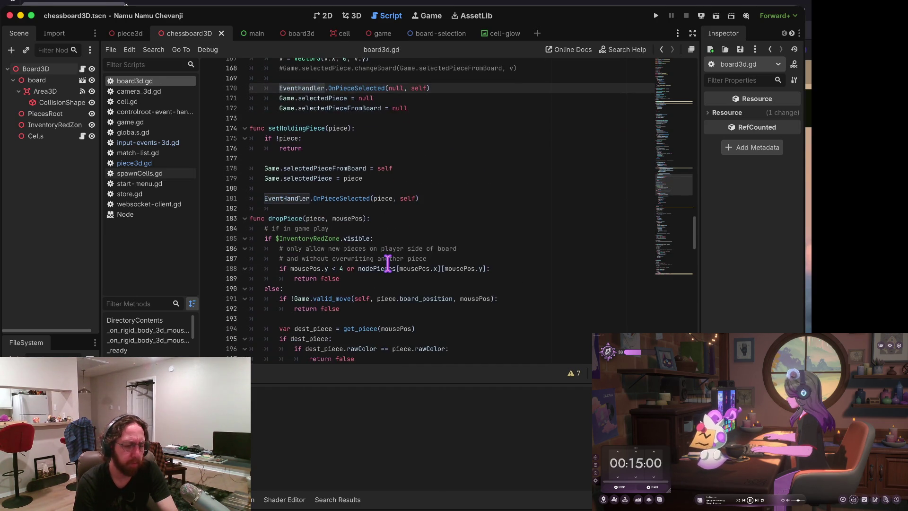
{"action": "scroll", "coordinate": [388, 263], "scroll_direction": "down", "scroll_amount": 5}
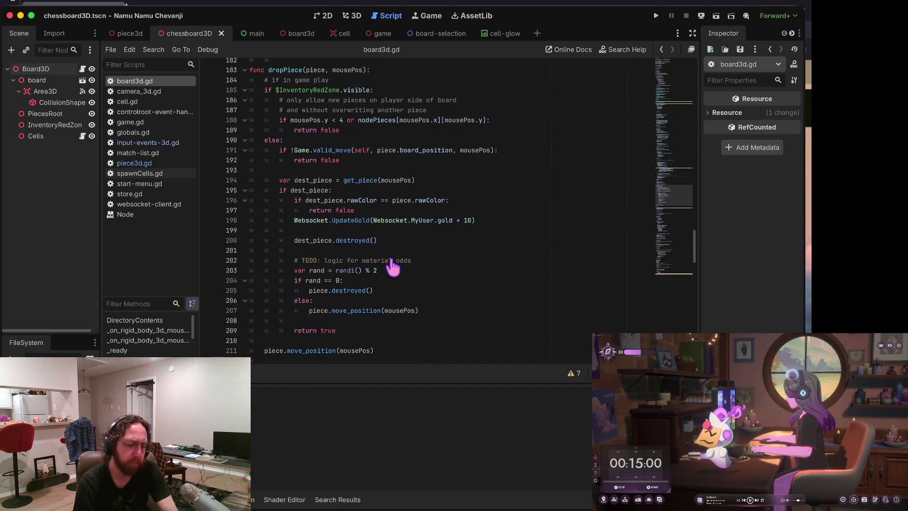
{"action": "scroll", "coordinate": [357, 286], "scroll_direction": "down", "scroll_amount": 12}
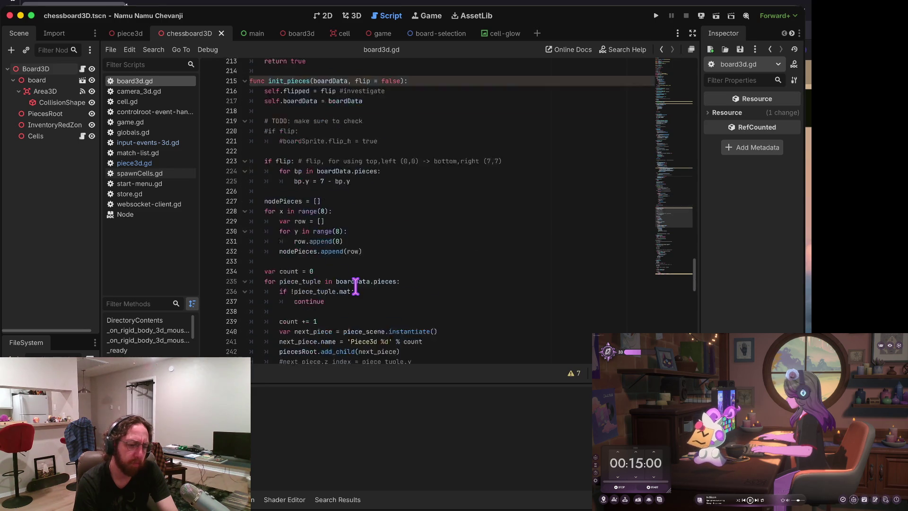
{"action": "scroll", "coordinate": [355, 285], "scroll_direction": "up", "scroll_amount": 3}
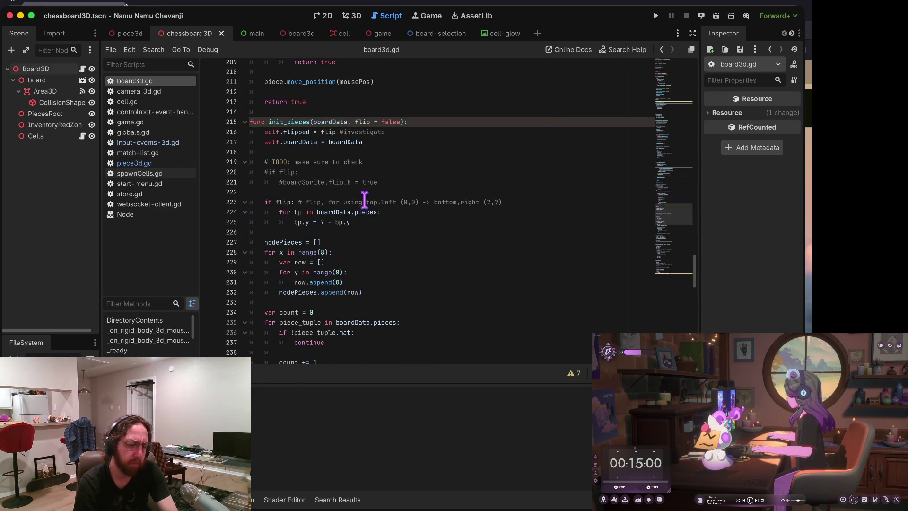
{"action": "scroll", "coordinate": [372, 184], "scroll_direction": "down", "scroll_amount": 4}
{"action": "scroll", "coordinate": [372, 184], "scroll_direction": "down", "scroll_amount": 12}
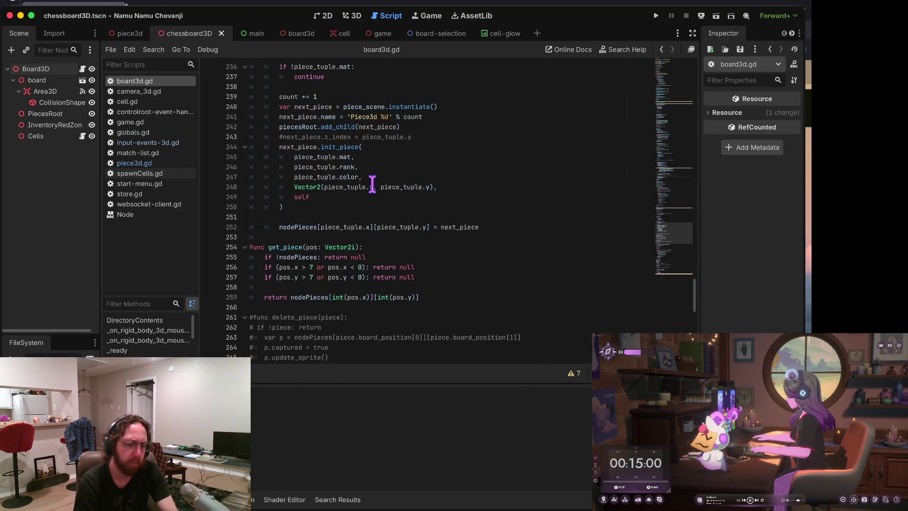
{"action": "scroll", "coordinate": [372, 183], "scroll_direction": "down", "scroll_amount": 8}
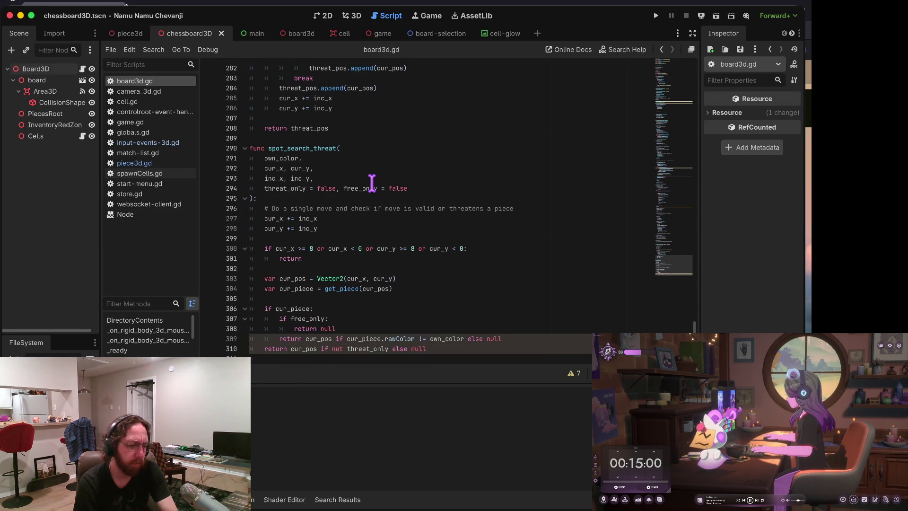
Step: Open piece3d.gd at its get_moveable_positions and get_threatened_positions functions
{"action": "left_click", "coordinate": [175, 163]}
{"action": "scroll", "coordinate": [387, 199], "scroll_direction": "down", "scroll_amount": 4}
{"action": "scroll", "coordinate": [386, 198], "scroll_direction": "down", "scroll_amount": 8}
{"action": "scroll", "coordinate": [386, 199], "scroll_direction": "up", "scroll_amount": 4}
{"action": "scroll", "coordinate": [387, 198], "scroll_direction": "down", "scroll_amount": 19}
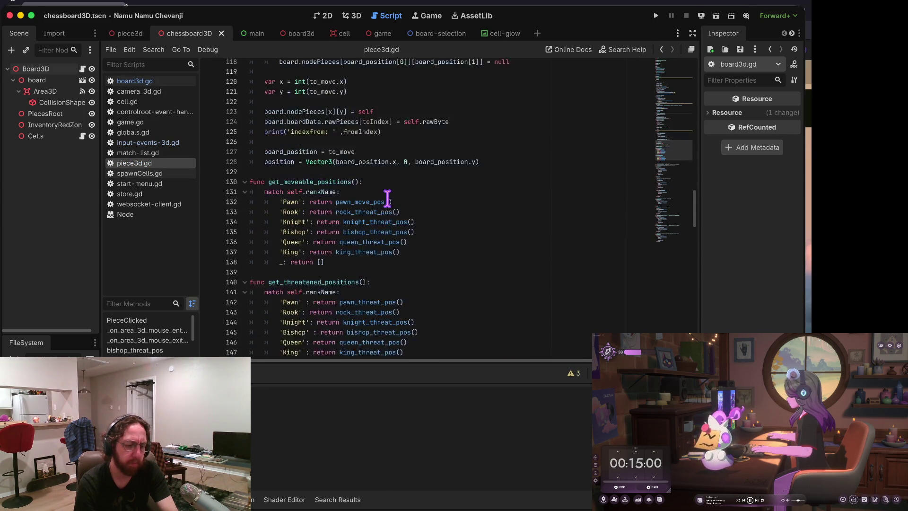
{"action": "scroll", "coordinate": [387, 198], "scroll_direction": "up", "scroll_amount": 7}
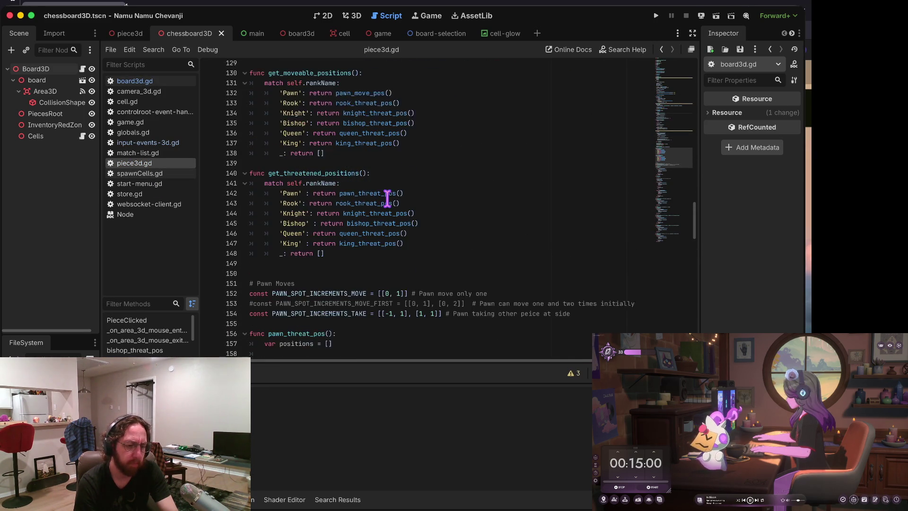
Step: Search the project for get_moveable_positions and jump to its call in board3d.gd's showHighlights
{"action": "key", "text": "ctrl+shift+f"}
{"action": "type", "text": "get"}
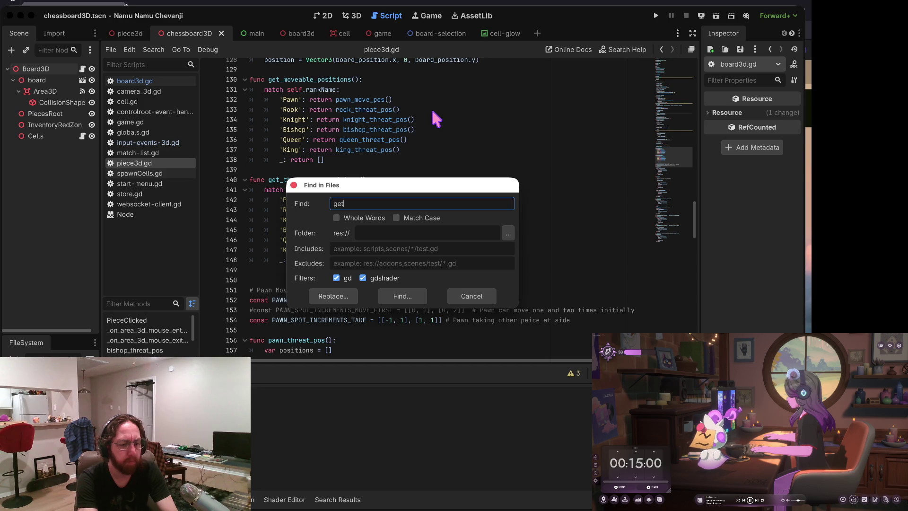
{"action": "type", "text": "_move"}
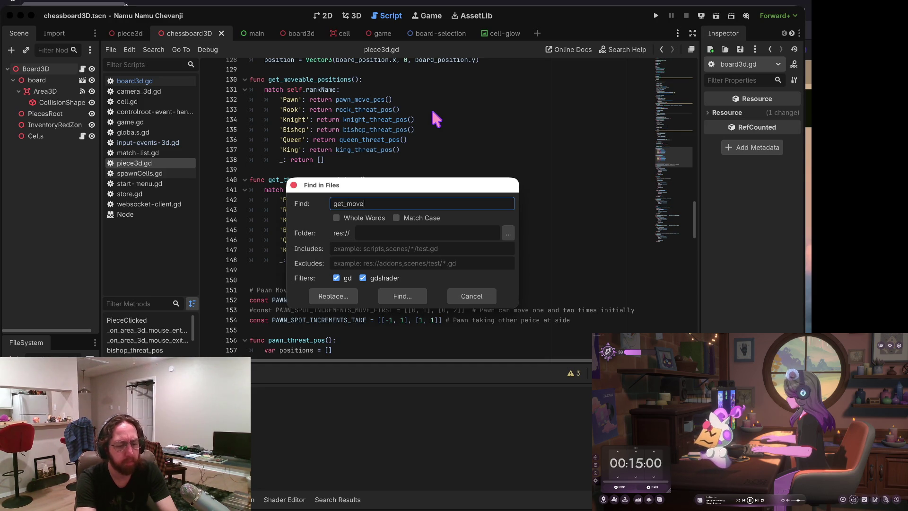
{"action": "type", "text": "able_positions"}
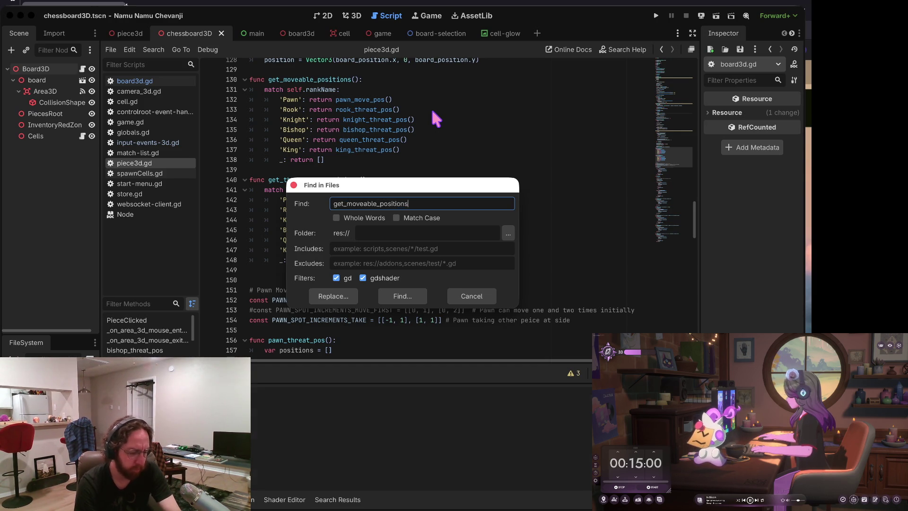
{"action": "key", "text": "Return"}
{"action": "scroll", "coordinate": [381, 433], "scroll_direction": "down", "scroll_amount": 1}
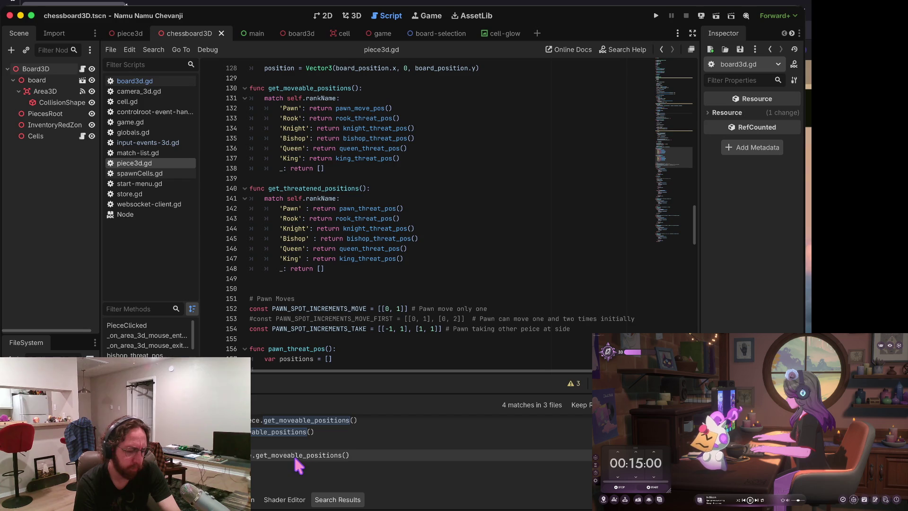
{"action": "left_click", "coordinate": [333, 456]}
{"action": "scroll", "coordinate": [334, 461], "scroll_direction": "up", "scroll_amount": 1}
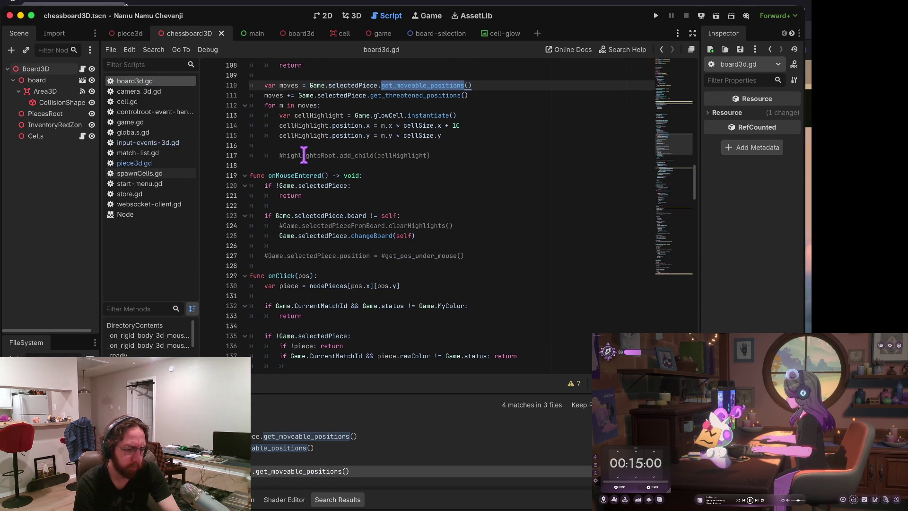
{"action": "left_click", "coordinate": [291, 155]}
{"action": "scroll", "coordinate": [346, 153], "scroll_direction": "up", "scroll_amount": 4}
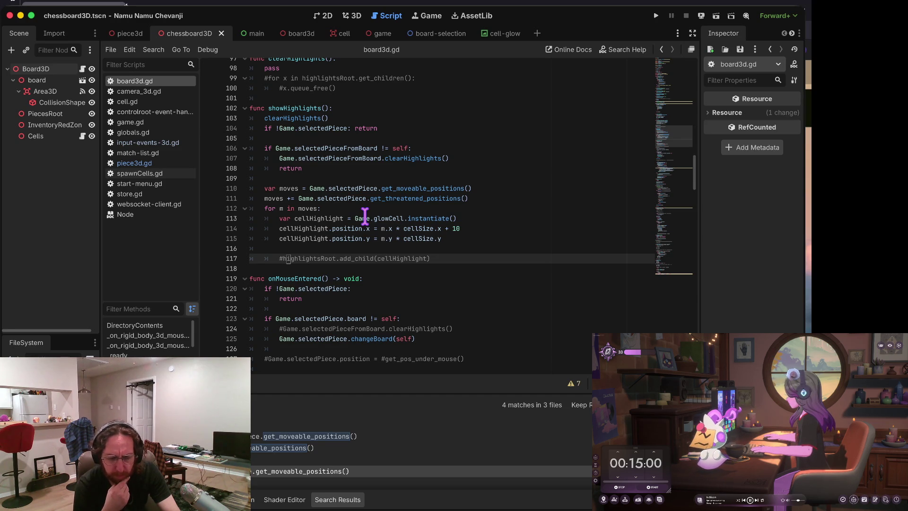
Step: Uncomment the add_child line and strip the cellSize scaling from the x and y position lines
{"action": "scroll", "coordinate": [365, 216], "scroll_direction": "up", "scroll_amount": 1}
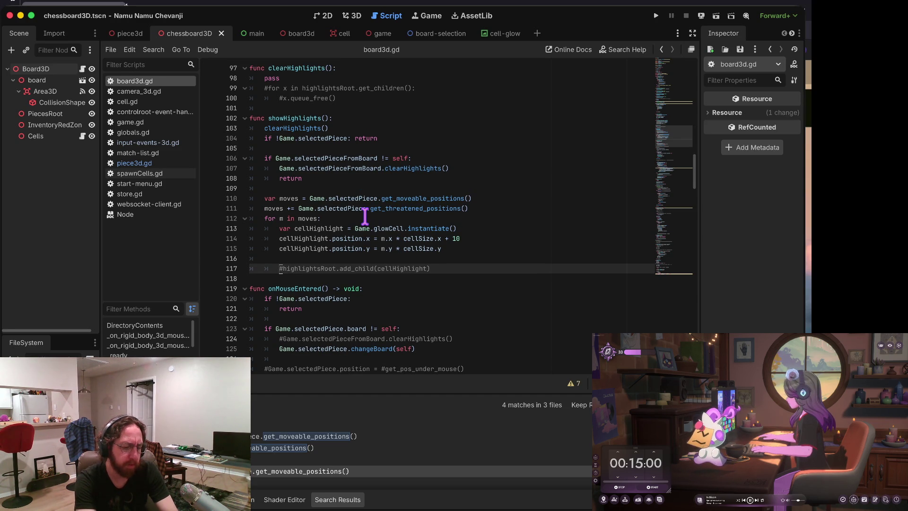
{"action": "key", "text": "ctrl+k"}
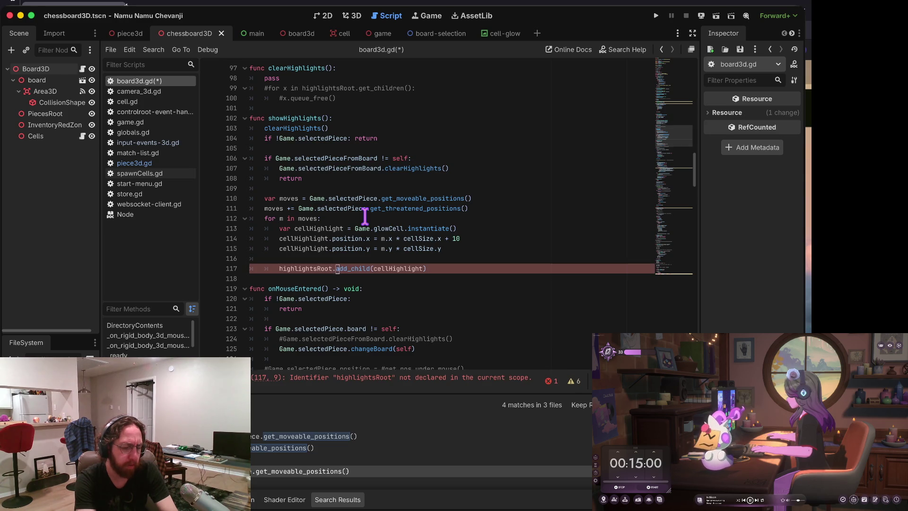
{"action": "key", "text": "Up"}
{"action": "key", "text": "Up"}
{"action": "key", "text": "Up"}
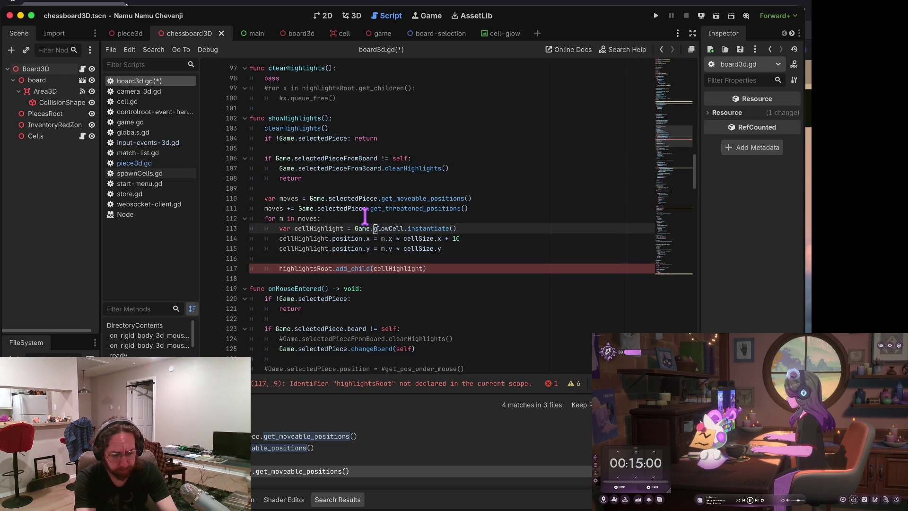
{"action": "key", "text": "Down"}
{"action": "key", "text": "Down"}
{"action": "key", "text": "Up"}
{"action": "key", "text": "Down"}
{"action": "key", "text": "Down"}
{"action": "key", "text": "Down"}
{"action": "key", "text": "End"}
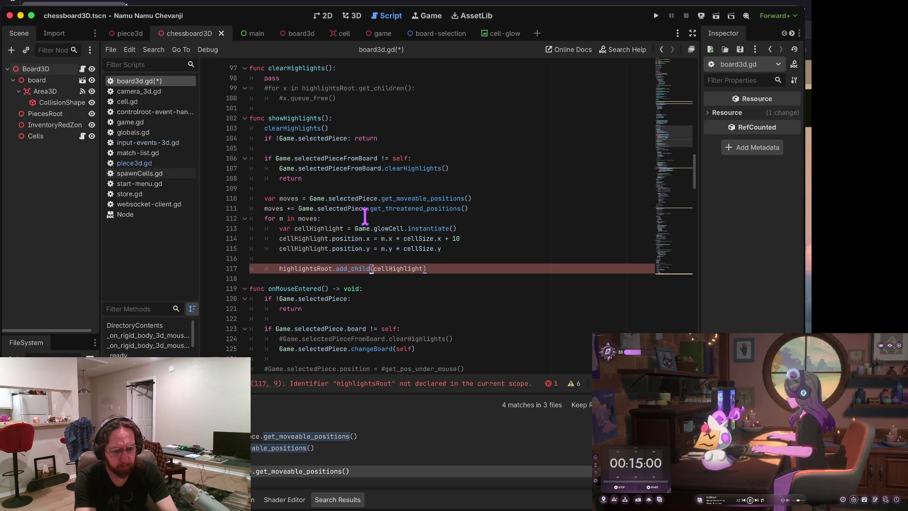
{"action": "key", "text": "Up"}
{"action": "key", "text": "Up"}
{"action": "key", "text": "Up"}
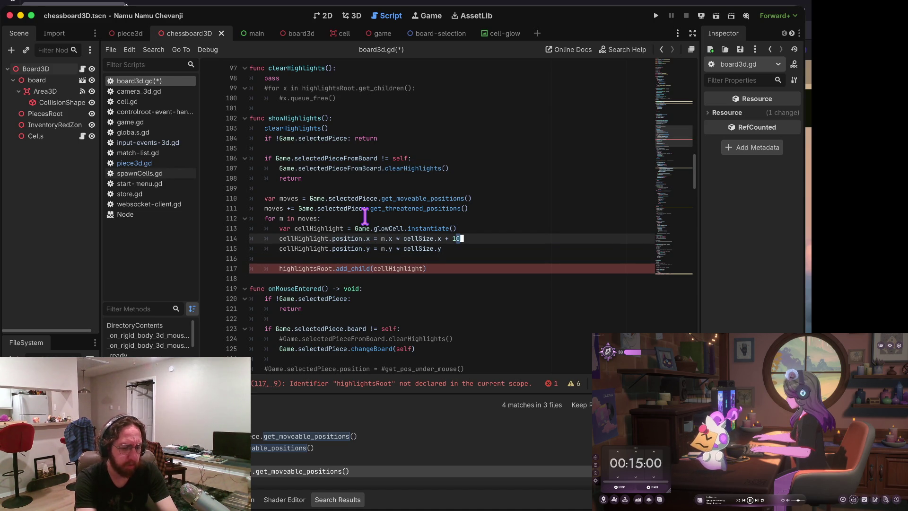
{"action": "key", "text": "ctrl+Left"}
{"action": "key", "text": "ctrl+Left"}
{"action": "key", "text": "ctrl+Left"}
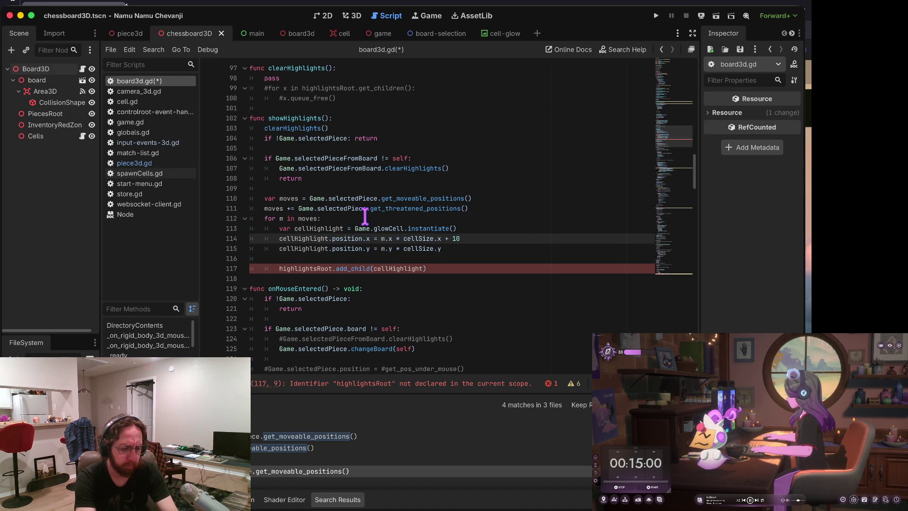
{"action": "key", "text": "shift+End"}
{"action": "key", "text": "BackSpace"}
{"action": "key", "text": "Down"}
{"action": "key", "text": "shift+End"}
{"action": "key", "text": "BackSpace"}
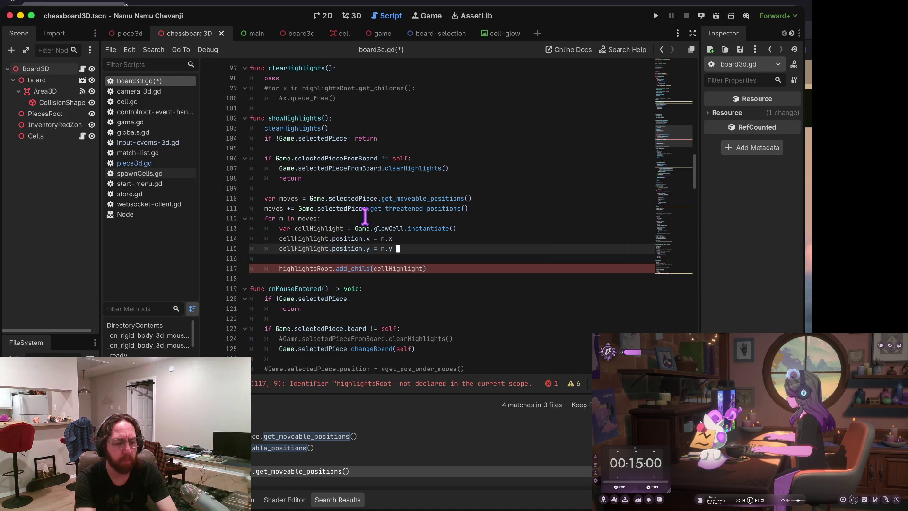
Step: Delete the add_child, glowCell instancing and position lines, leaving an empty for m in moves: loop
{"action": "key", "text": "Down"}
{"action": "key", "text": "Down"}
{"action": "key", "text": "ctrl+shift+k"}
{"action": "key", "text": "Up"}
{"action": "key", "text": "Up"}
{"action": "key", "text": "Up"}
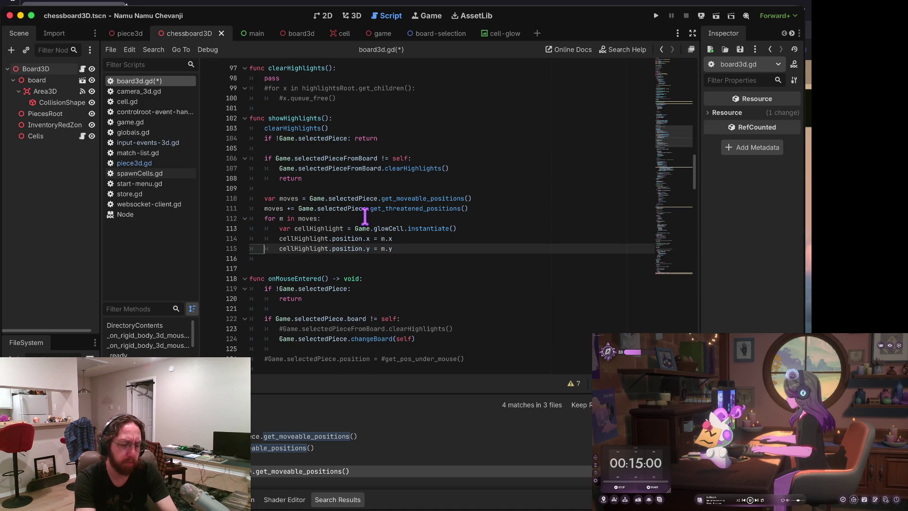
{"action": "key", "text": "ctrl+shift+k"}
{"action": "key", "text": "ctrl+shift+k"}
{"action": "key", "text": "ctrl+shift+k"}
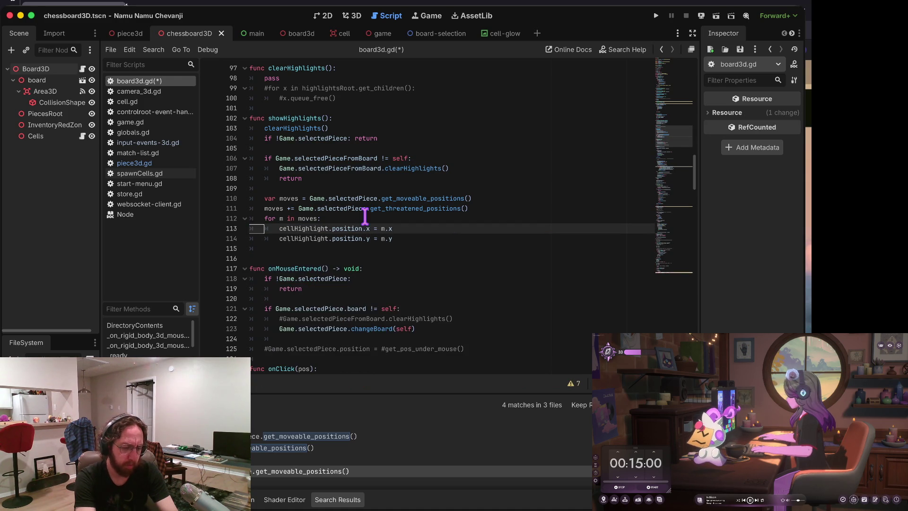
{"action": "key", "text": "Up"}
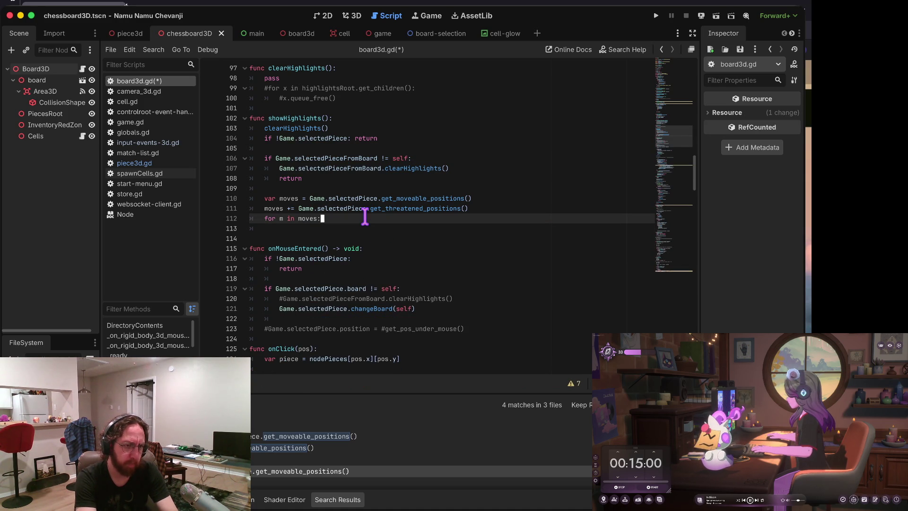
{"action": "key", "text": "Return"}
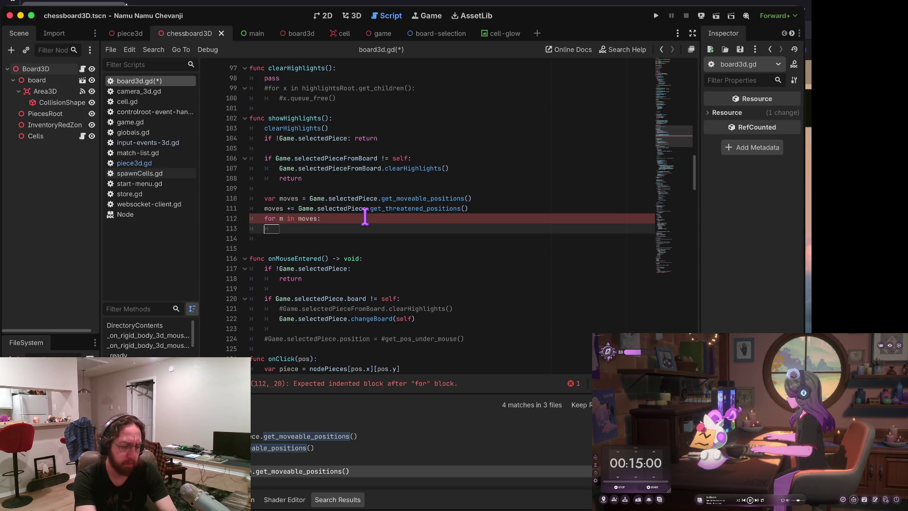
Step: Undo the last three stray edits in showHighlights
{"action": "key", "text": "ctrl+z"}
{"action": "key", "text": "ctrl+z"}
{"action": "key", "text": "ctrl+z"}
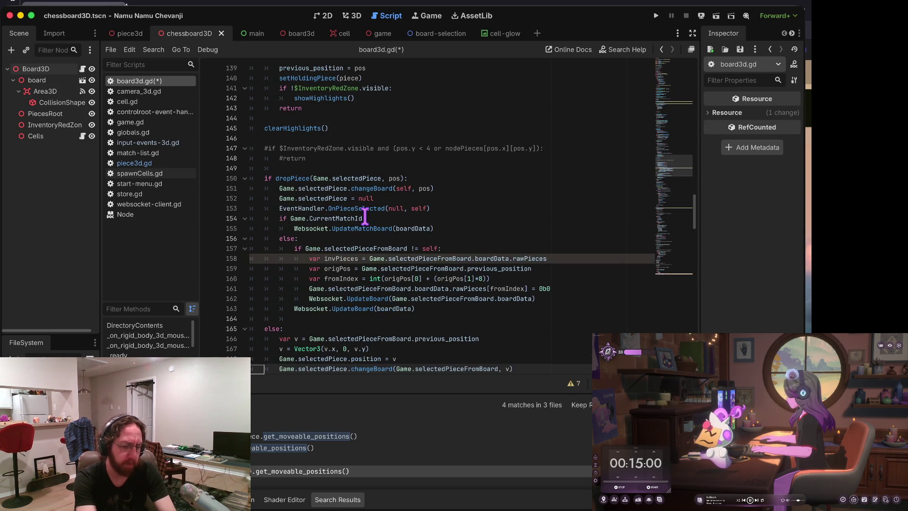
{"action": "key", "text": "ctrl+z"}
{"action": "key", "text": "ctrl+z"}
{"action": "key", "text": "ctrl+z"}
{"action": "key", "text": "ctrl+z"}
{"action": "key", "text": "ctrl+z"}
{"action": "key", "text": "ctrl+z"}
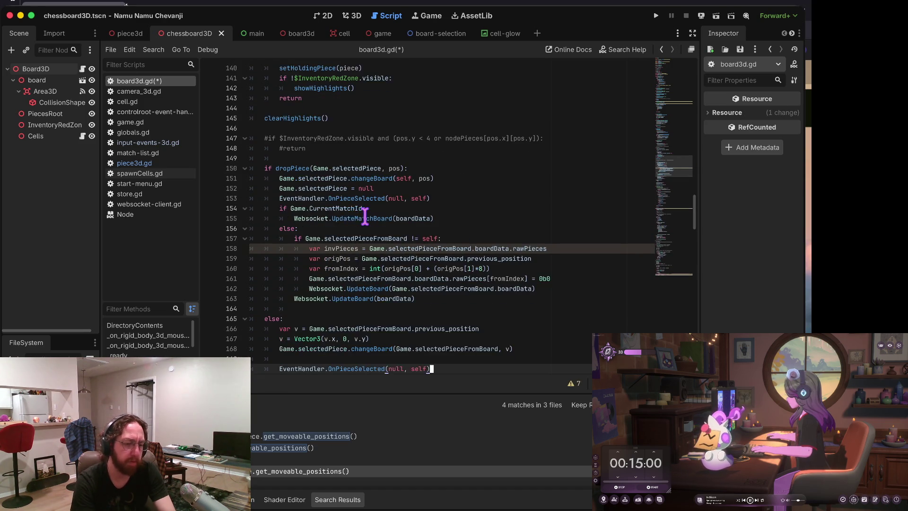
{"action": "key", "text": "ctrl+z"}
{"action": "key", "text": "ctrl+z"}
{"action": "key", "text": "ctrl+z"}
{"action": "key", "text": "ctrl+z"}
{"action": "key", "text": "ctrl+z"}
{"action": "key", "text": "ctrl+z"}
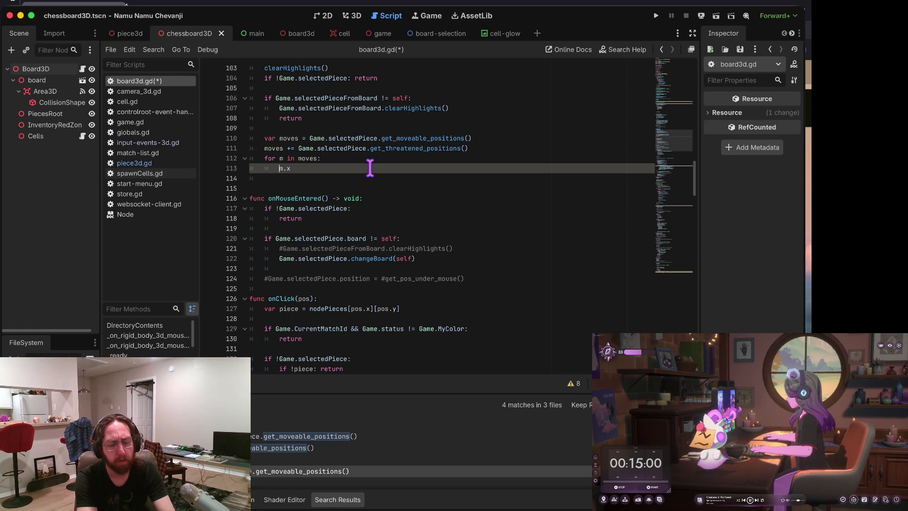
Step: Write print('m', m) inside the for loop, save board3d.gd, and run the game
{"action": "key", "text": "Up"}
{"action": "key", "text": "Up"}
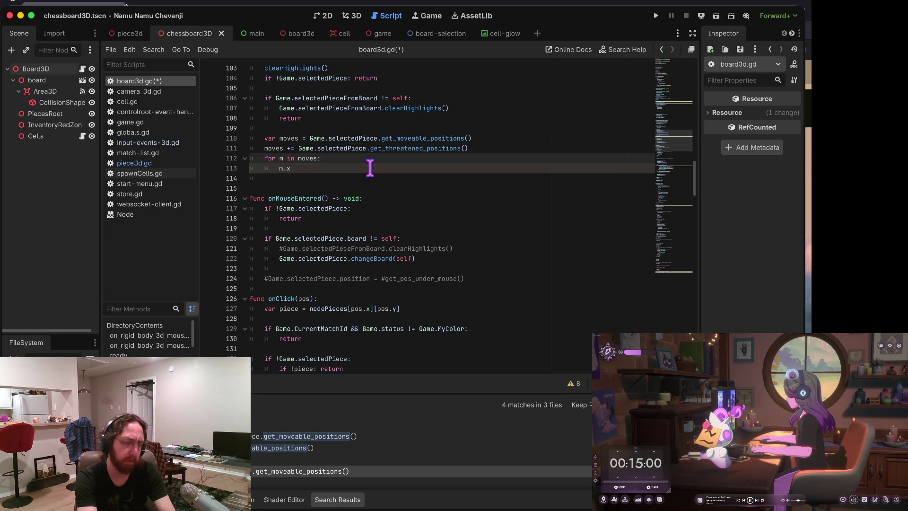
{"action": "key", "text": "Down"}
{"action": "key", "text": "Down"}
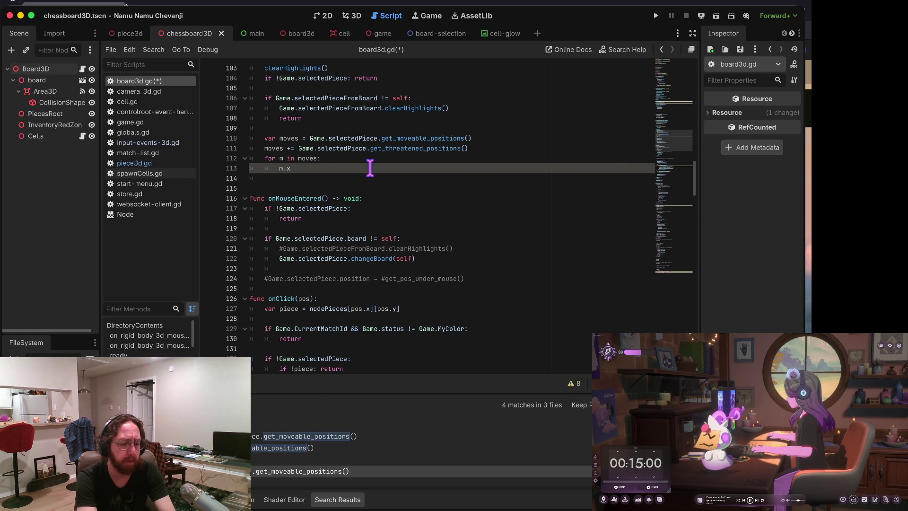
{"action": "key", "text": "BackSpace"}
{"action": "key", "text": "BackSpace"}
{"action": "key", "text": "BackSpace"}
{"action": "type", "text": "print('m'"}
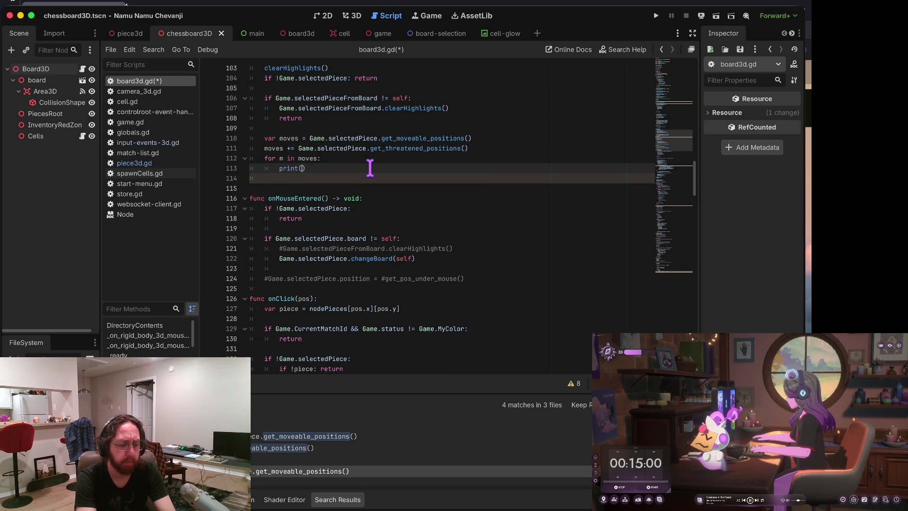
{"action": "type", "text": ", m"}
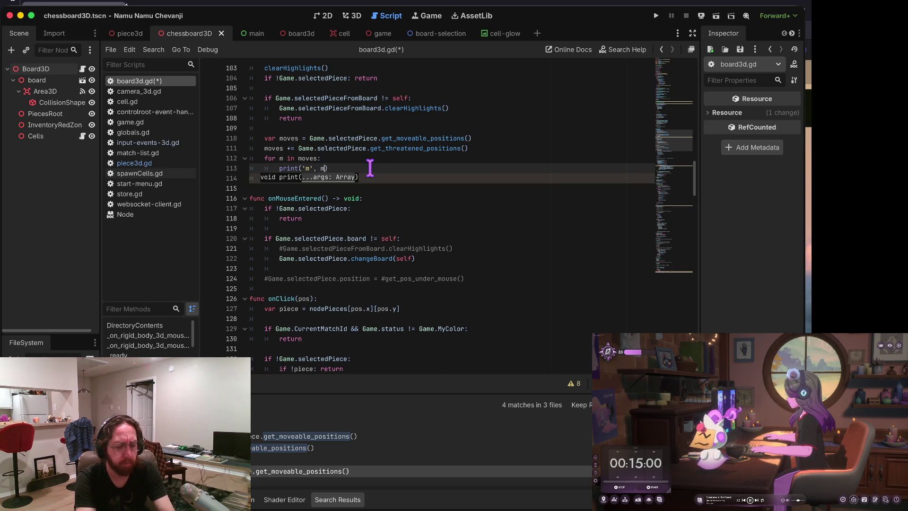
{"action": "key", "text": "ctrl+s"}
{"action": "key", "text": "super+b"}
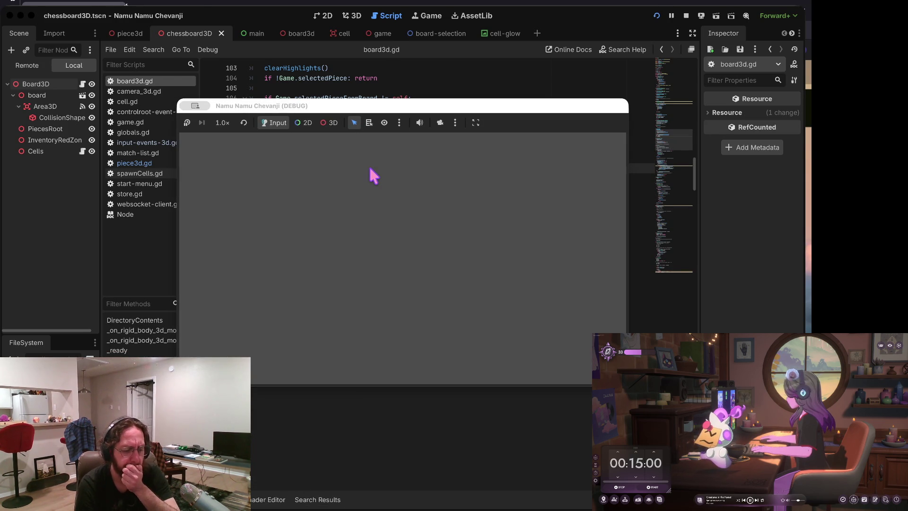
Step: Submit the login, move the A5 piece up the A file, and pick up the H3 piece
{"action": "left_click", "coordinate": [377, 336]}
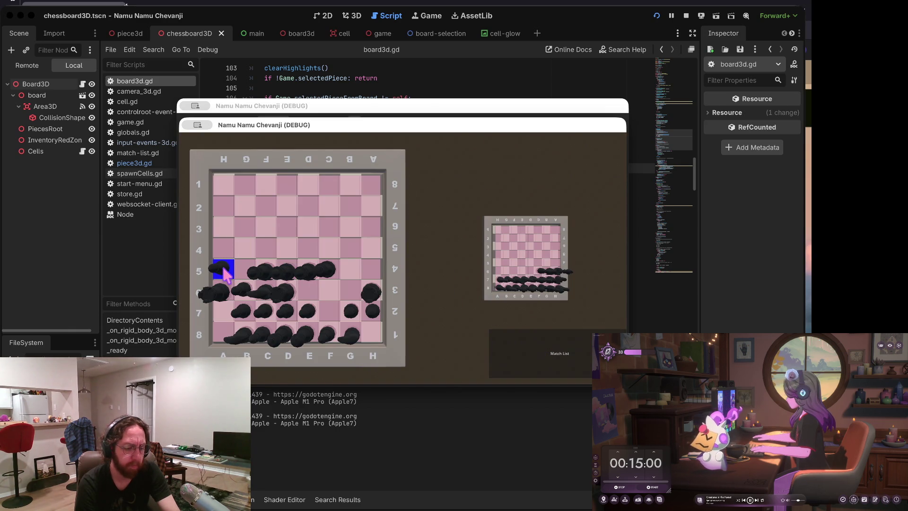
{"action": "left_click", "coordinate": [226, 273]}
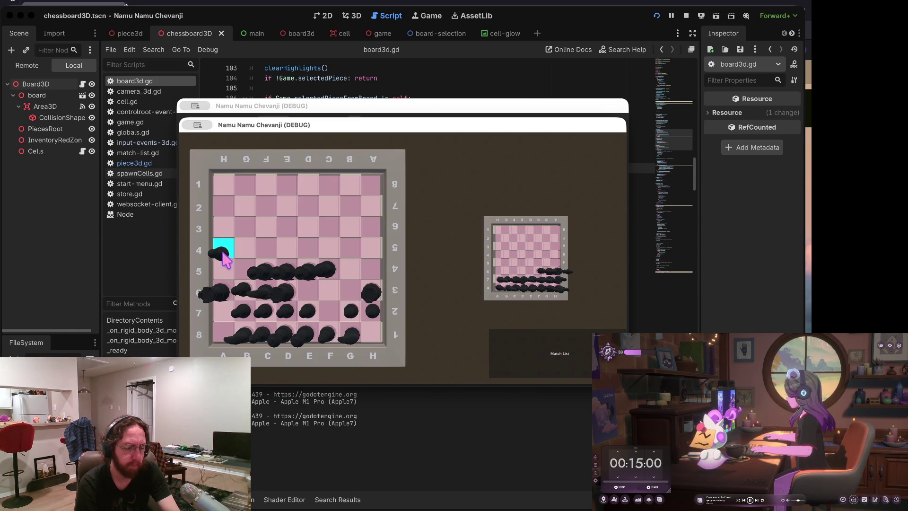
{"action": "left_click_drag", "start_coordinate": [226, 273], "coordinate": [221, 244]}
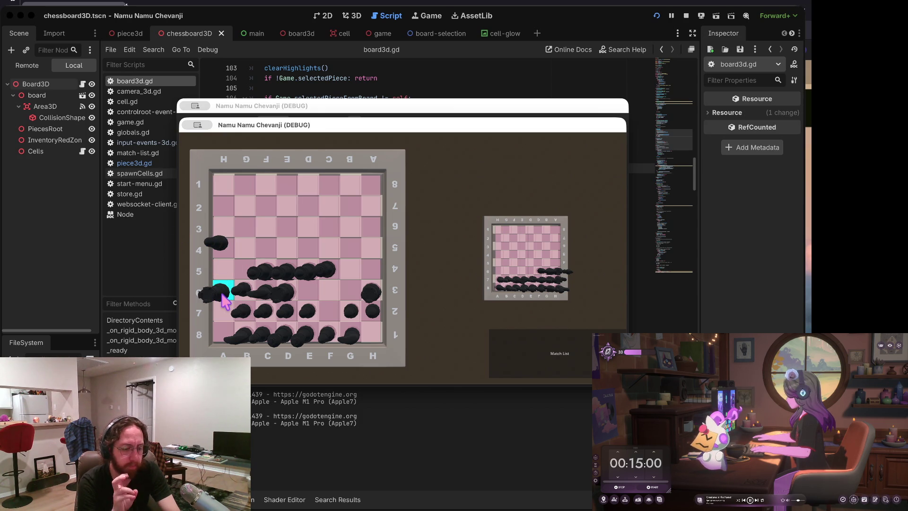
{"action": "mouse_move", "coordinate": [369, 291]}
{"action": "left_mouse_down"}
{"action": "mouse_move", "coordinate": [370, 258]}
{"action": "mouse_move", "coordinate": [375, 271]}
{"action": "left_mouse_up"}
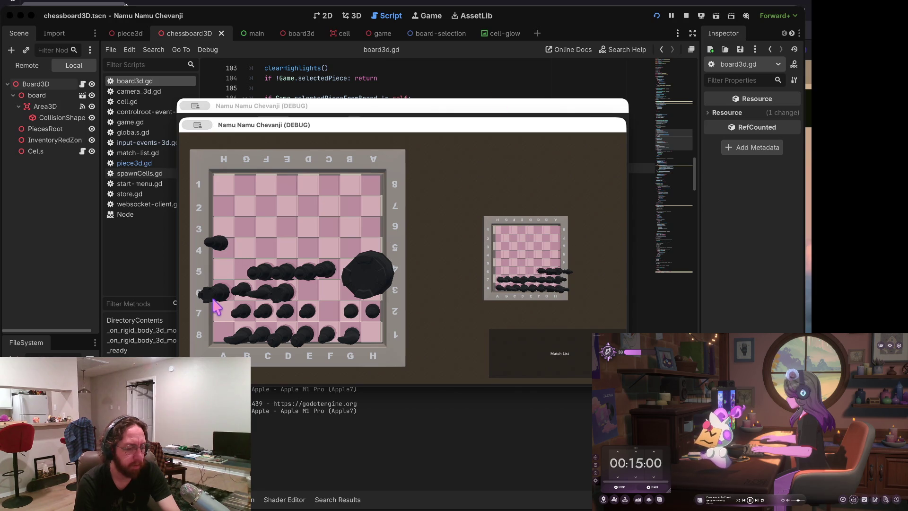
{"action": "left_click", "coordinate": [239, 284]}
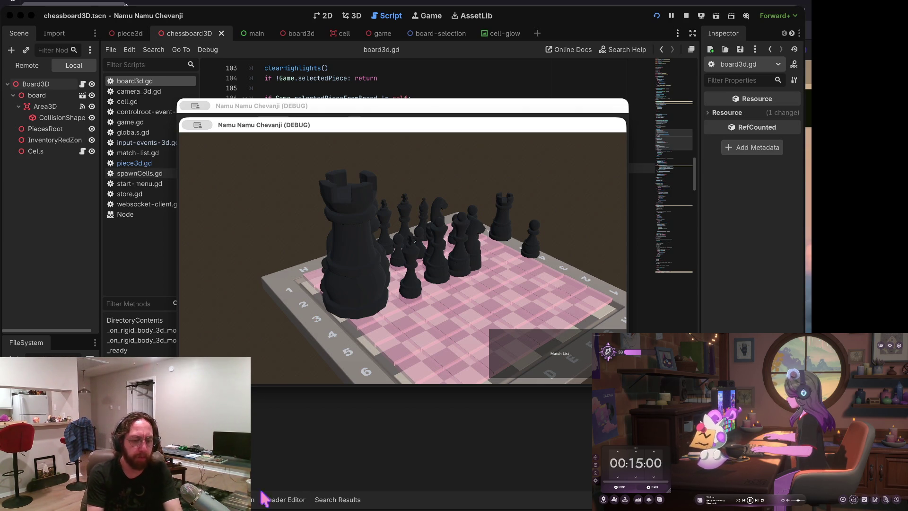
Step: Stop the running game with Cmd+period
{"action": "key", "text": "super+period"}
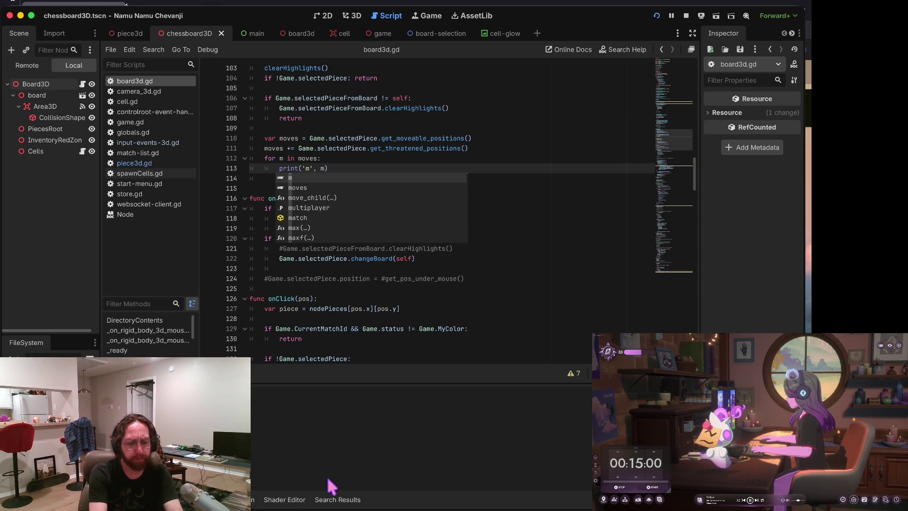
Step: Comment out the InventoryRedZone visibility check guarding the showHighlights() call in onClick
{"action": "left_click", "coordinate": [429, 164]}
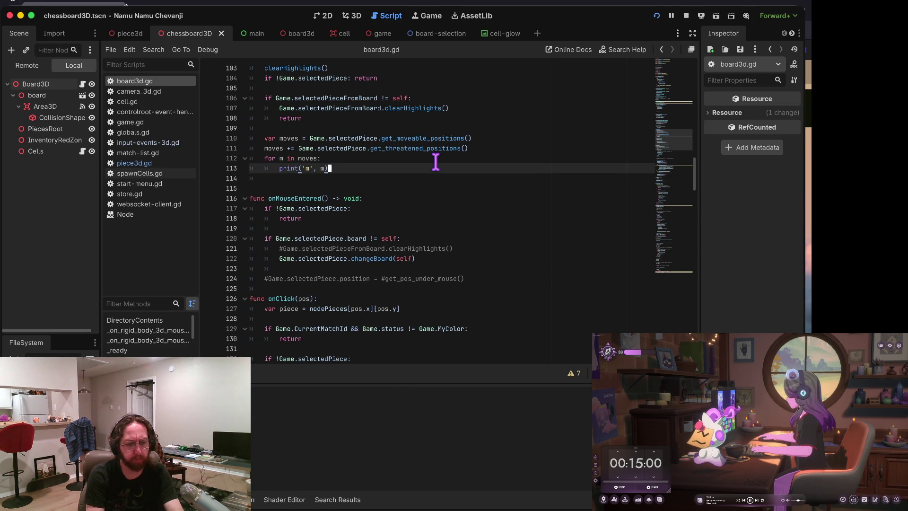
{"action": "scroll", "coordinate": [435, 162], "scroll_direction": "up", "scroll_amount": 1}
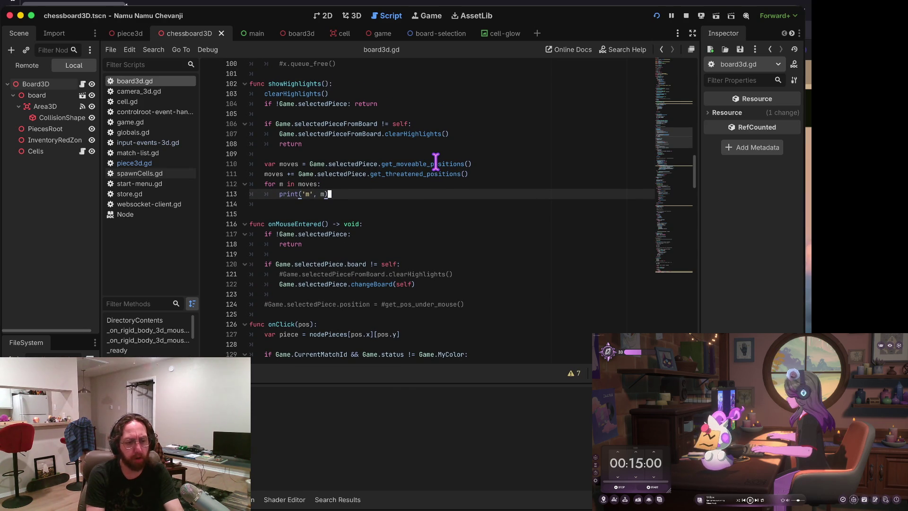
{"action": "double_click", "coordinate": [274, 84]}
{"action": "key", "text": "Left"}
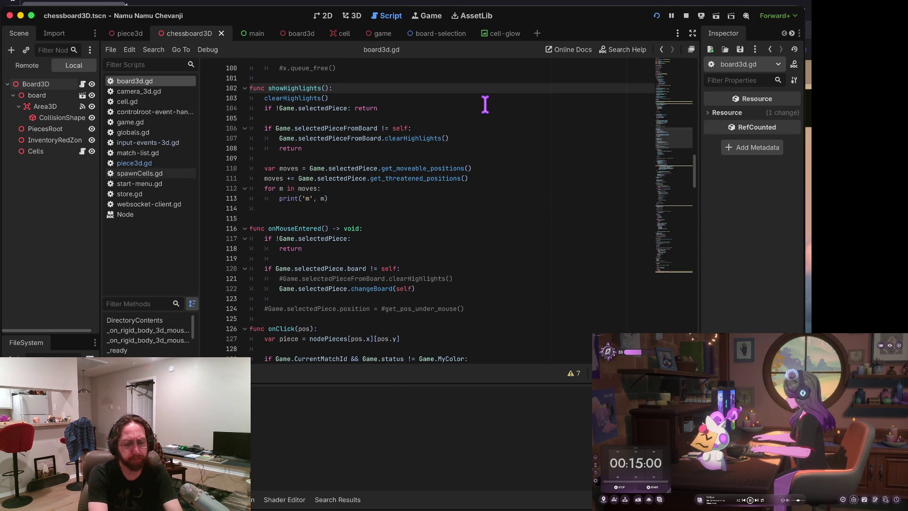
{"action": "key", "text": "F3"}
{"action": "key", "text": "F3"}
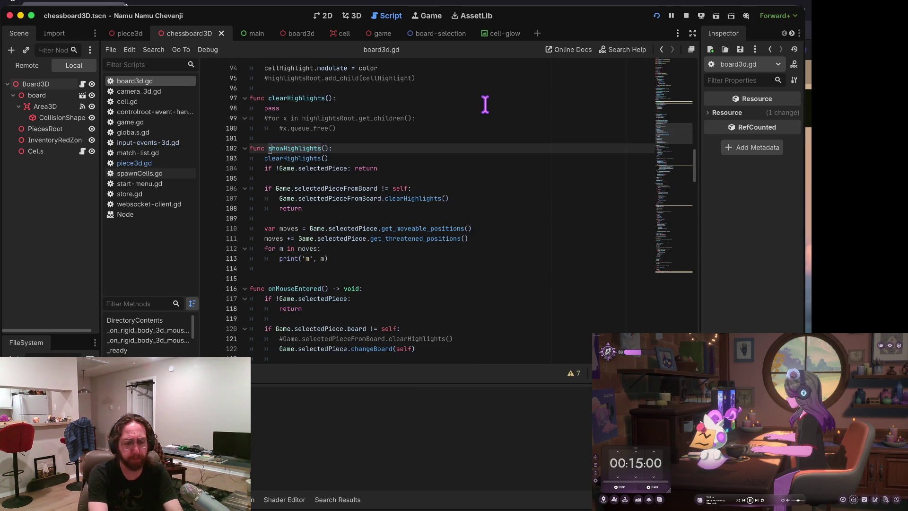
{"action": "key", "text": "F3"}
{"action": "key", "text": "Up"}
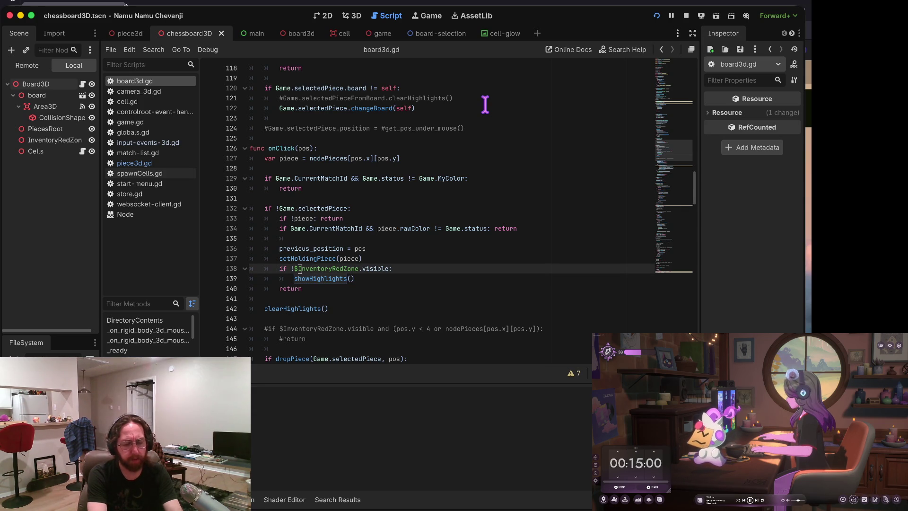
{"action": "type", "text": "#"}
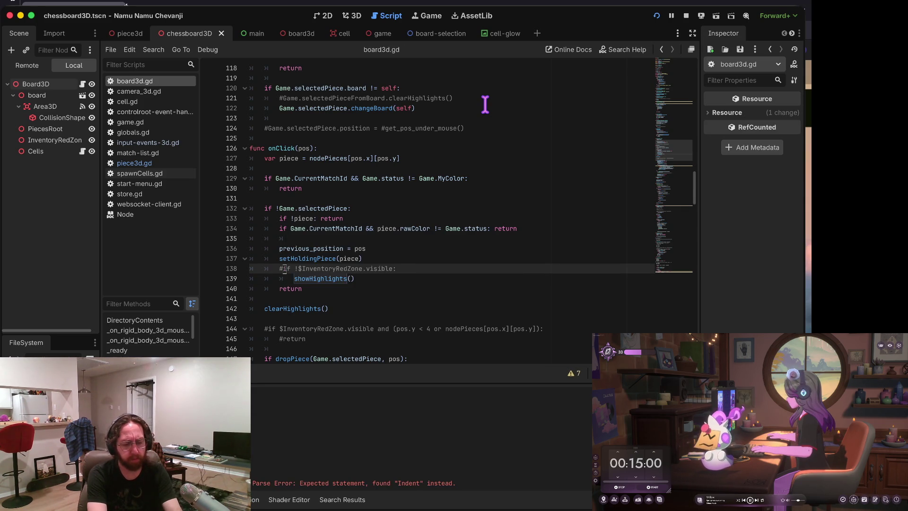
Step: Dedent the showHighlights() call and run the game
{"action": "key", "text": "Down"}
{"action": "key", "text": "BackSpace"}
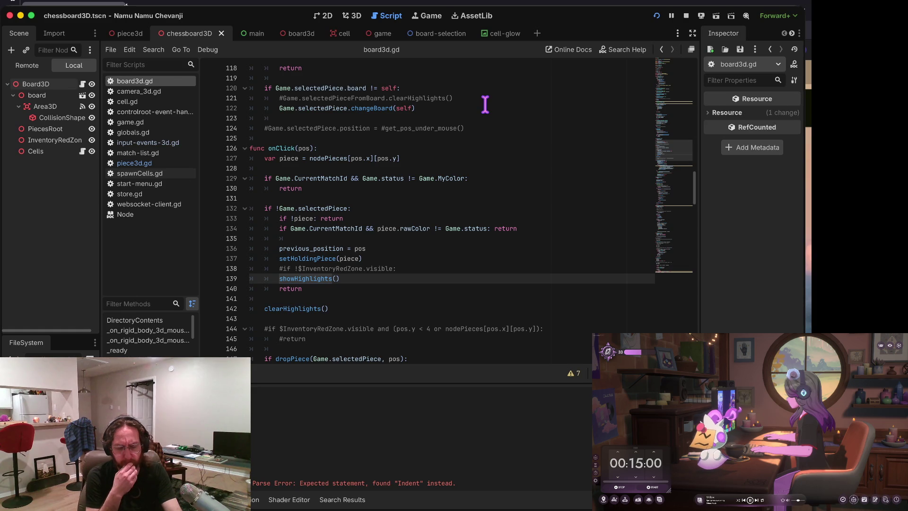
{"action": "key", "text": "super+b"}
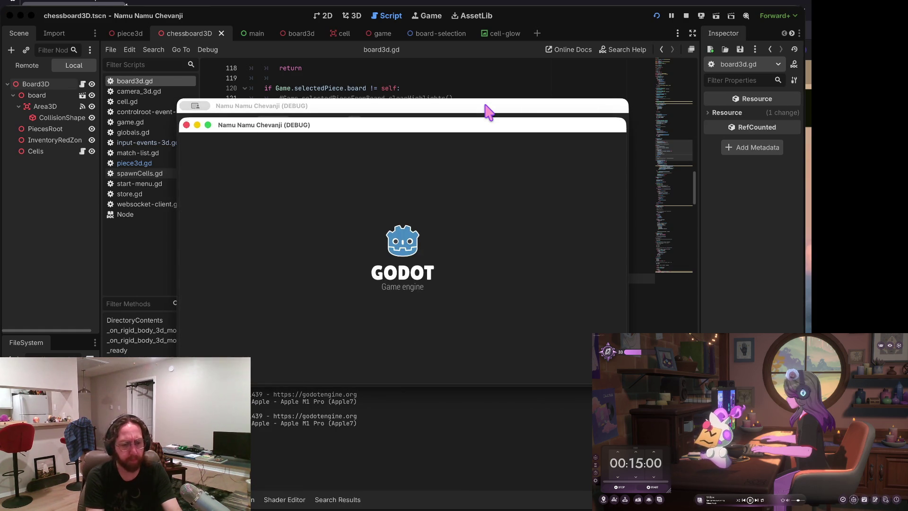
Step: Submit the login, continue to the store, then open the inventory board
{"action": "left_click", "coordinate": [410, 338]}
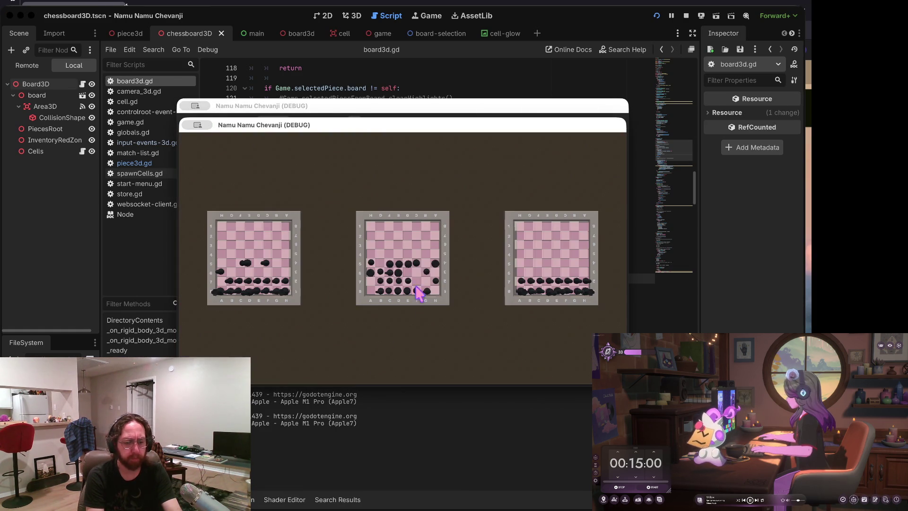
{"action": "left_click", "coordinate": [314, 350]}
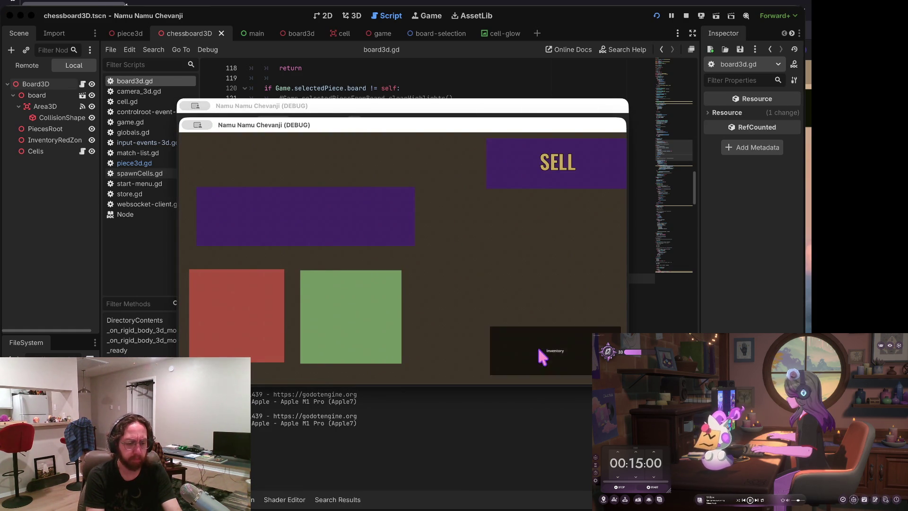
{"action": "left_click", "coordinate": [539, 349]}
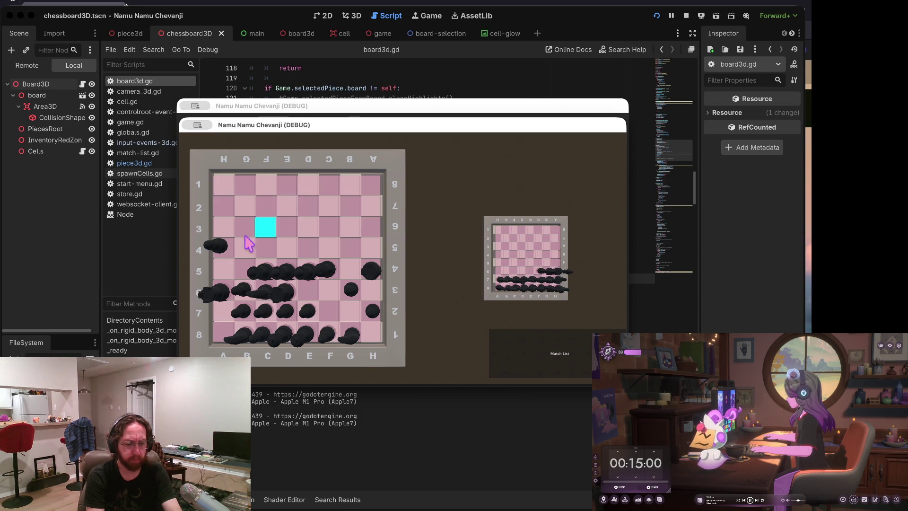
Step: Drag pieces between cells (A6 to A5, one to the top-right, one to B5), then stop the game
{"action": "mouse_move", "coordinate": [218, 289]}
{"action": "left_mouse_down"}
{"action": "mouse_move", "coordinate": [227, 289]}
{"action": "mouse_move", "coordinate": [229, 263]}
{"action": "left_mouse_up"}
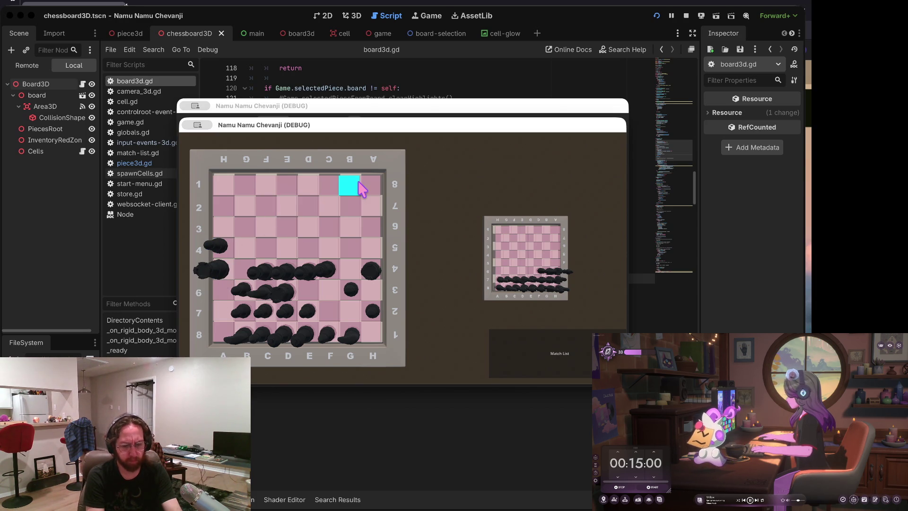
{"action": "left_click_drag", "start_coordinate": [369, 268], "coordinate": [374, 190]}
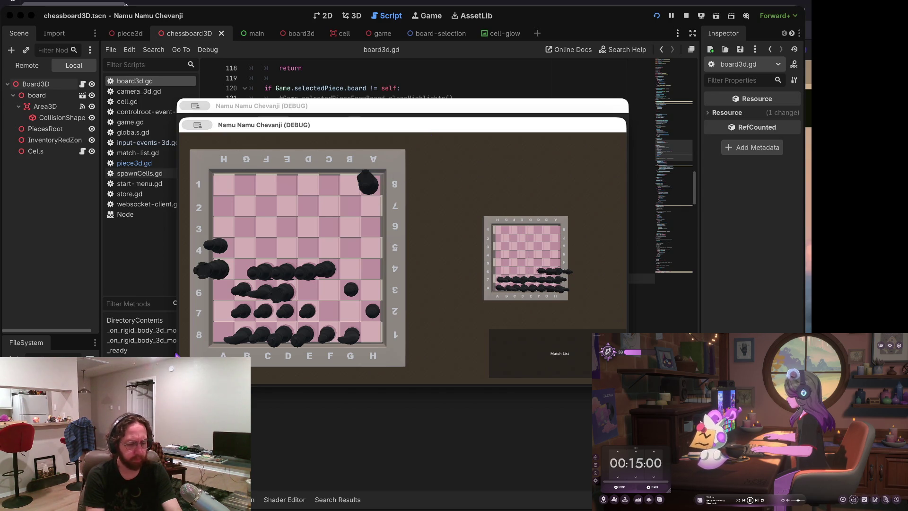
{"action": "left_click_drag", "start_coordinate": [260, 280], "coordinate": [261, 249]}
{"action": "left_click_drag", "start_coordinate": [283, 290], "coordinate": [243, 294]}
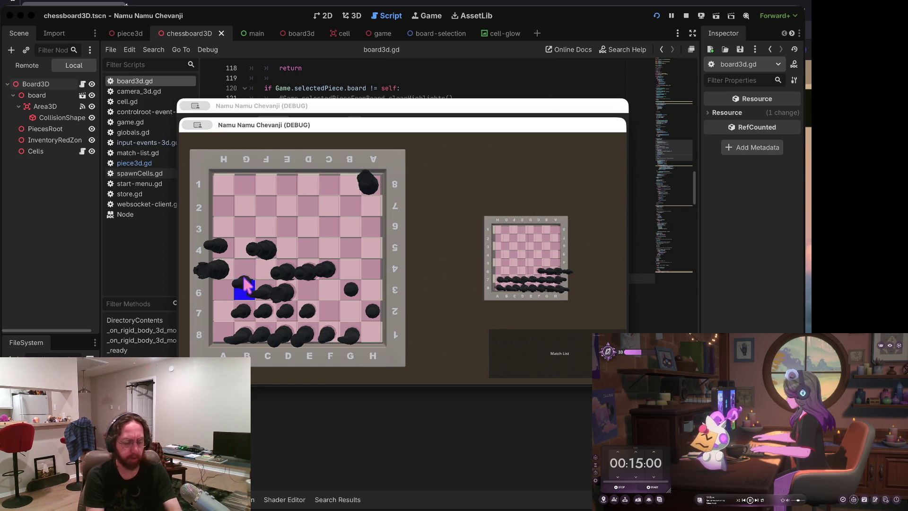
{"action": "left_click", "coordinate": [241, 277]}
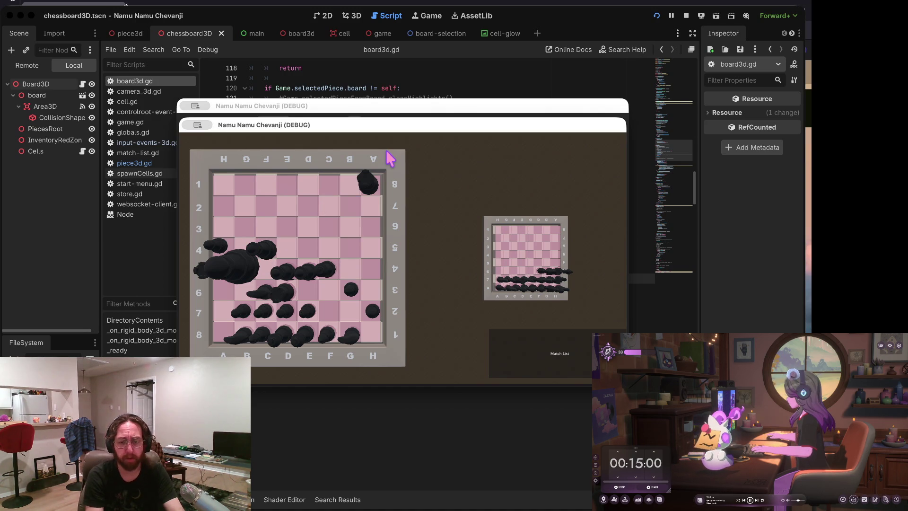
{"action": "left_click", "coordinate": [686, 15]}
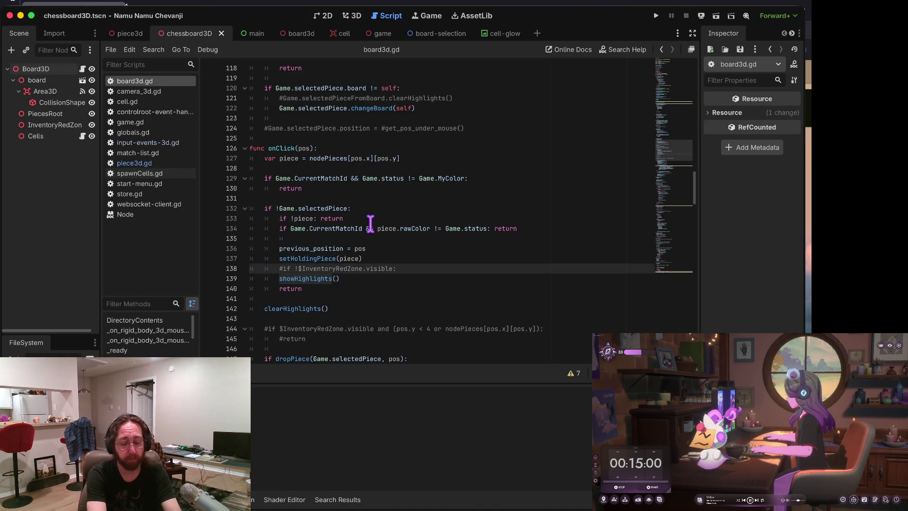
Step: Jump to showHighlights and delete the print('m', m) line from its moves loop
{"action": "key", "text": "Up"}
{"action": "key", "text": "Up"}
{"action": "key", "text": "Up"}
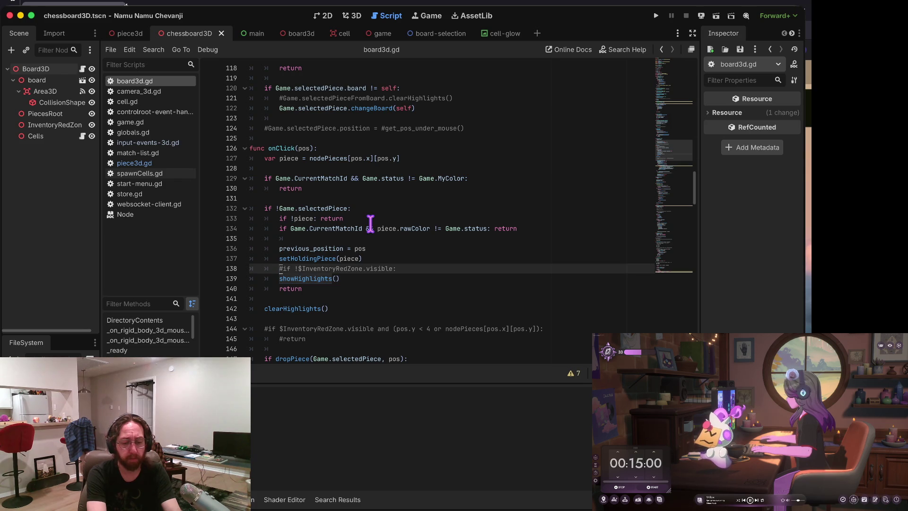
{"action": "key", "text": "Down"}
{"action": "key", "text": "Down"}
{"action": "key", "text": "Down"}
{"action": "key", "text": "Down"}
{"action": "key", "text": "Down"}
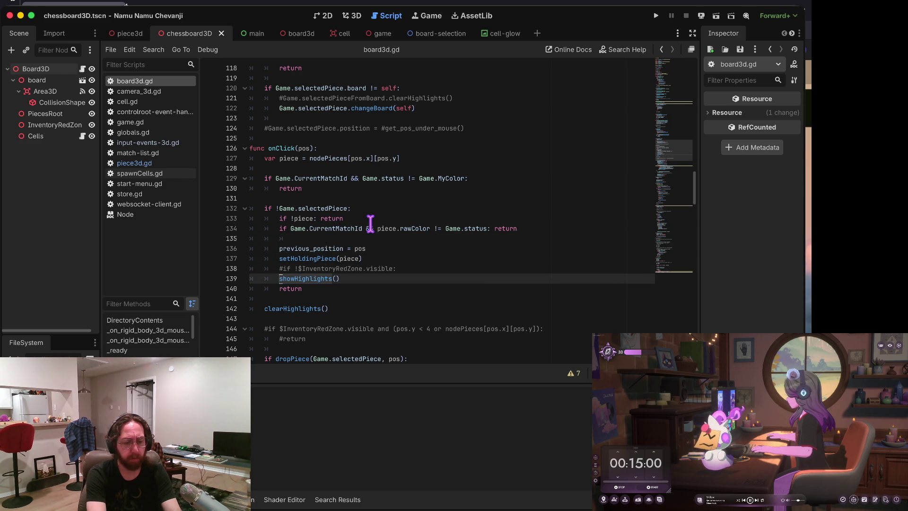
{"action": "key", "text": "shift+F3"}
{"action": "key", "text": "Down"}
{"action": "key", "text": "Down"}
{"action": "key", "text": "Down"}
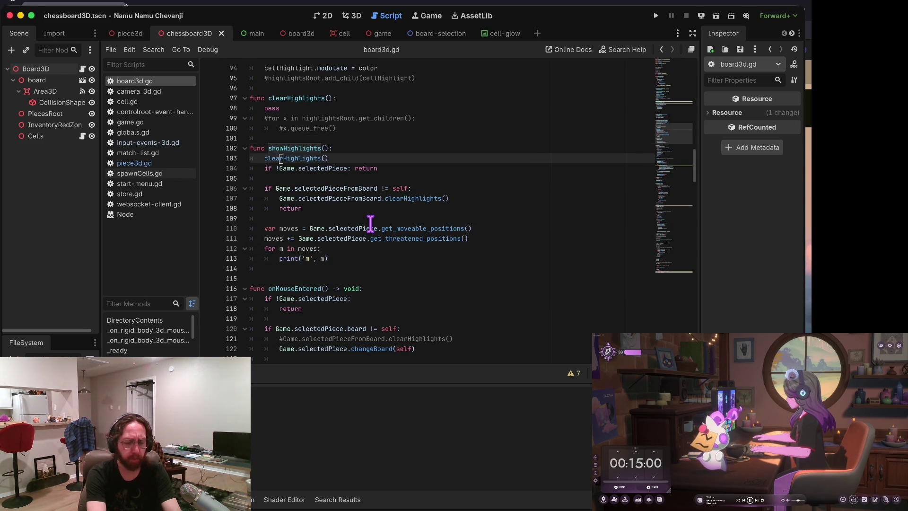
{"action": "key", "text": "Down"}
{"action": "key", "text": "Down"}
{"action": "key", "text": "Down"}
{"action": "key", "text": "ctrl+shift+k"}
{"action": "key", "text": "Up"}
{"action": "key", "text": "Return"}
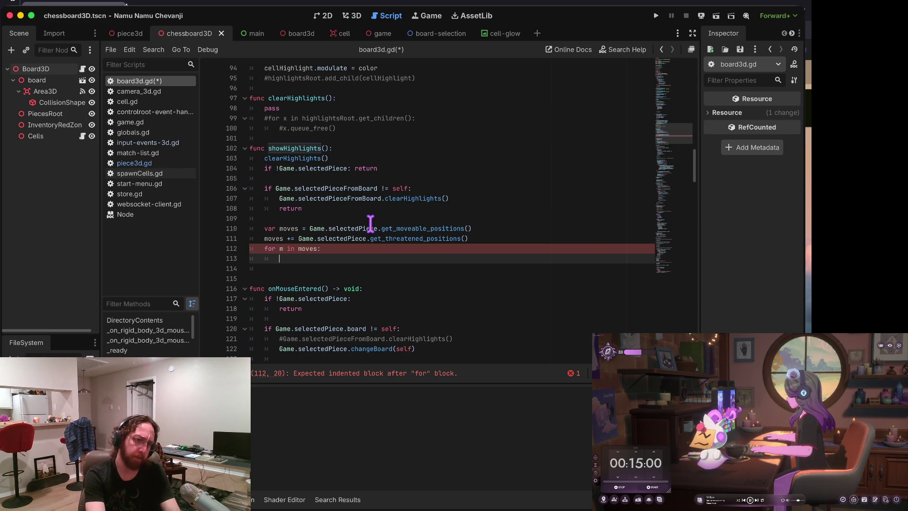
Step: Duplicate the EventHandler declaration at the top of board3d.gd onto the line below it
{"action": "key", "text": "ctrl+Home"}
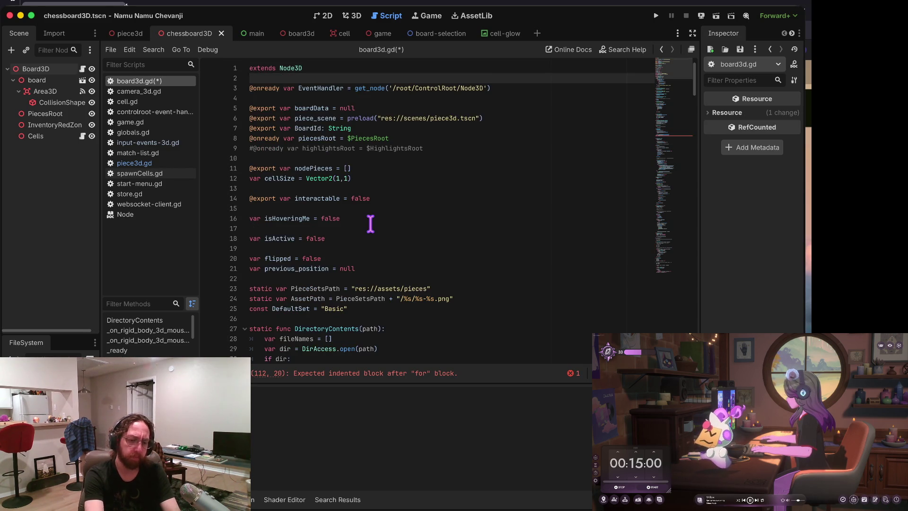
{"action": "key", "text": "Down"}
{"action": "key", "text": "Down"}
{"action": "key", "text": "shift+End"}
{"action": "key", "text": "ctrl+c"}
{"action": "key", "text": "Down"}
{"action": "key", "text": "Return"}
{"action": "key", "text": "ctrl+v"}
{"action": "key", "text": "alt+Up"}
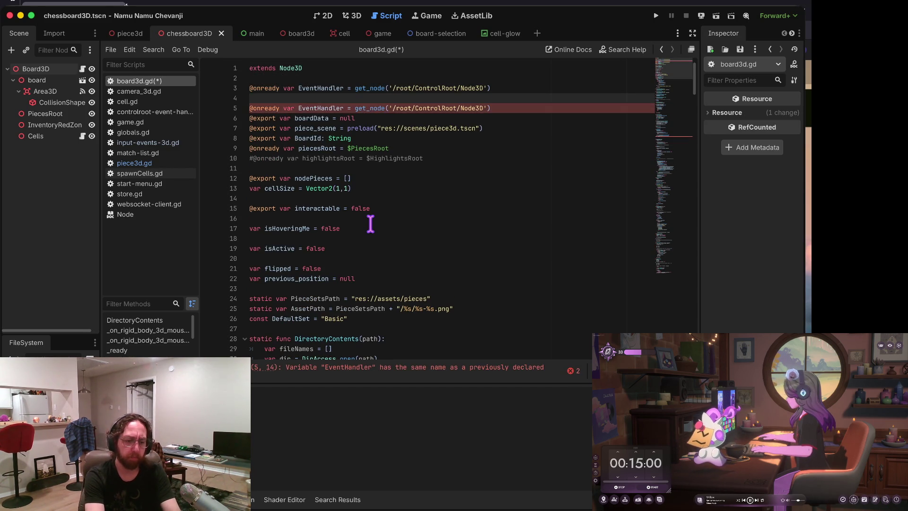
Step: Rename the copy to a Cells variable with the '/Cells' node path and save
{"action": "key", "text": "Up"}
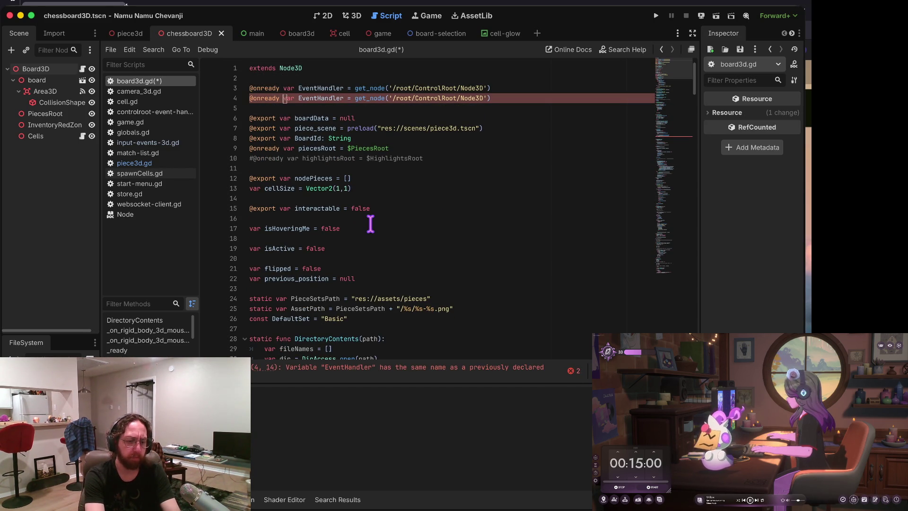
{"action": "key", "text": "ctrl+Delete"}
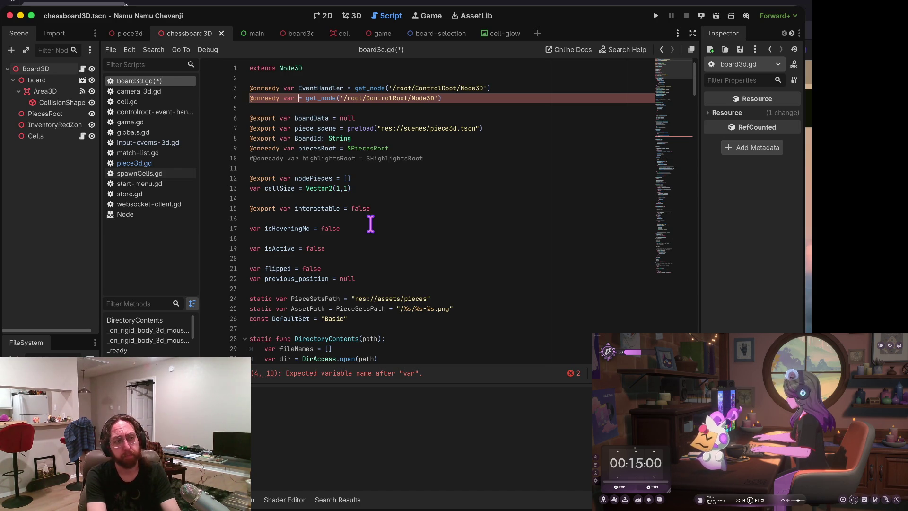
{"action": "type", "text": "Cells"}
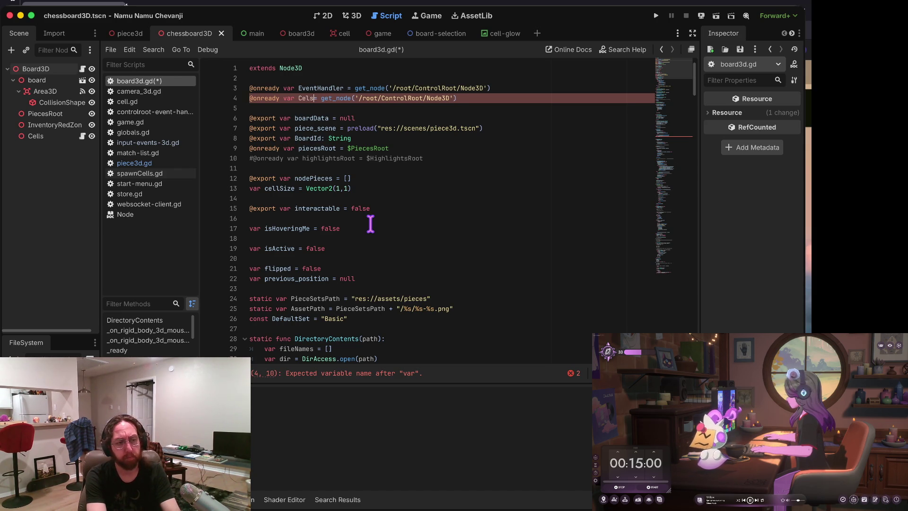
{"action": "type", "text": "Node"}
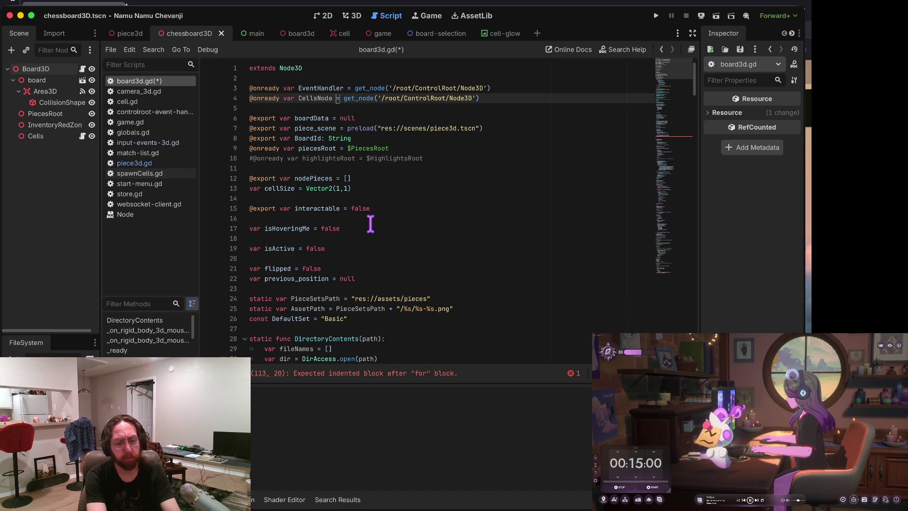
{"action": "key", "text": "BackSpace"}
{"action": "key", "text": "BackSpace"}
{"action": "key", "text": "BackSpace"}
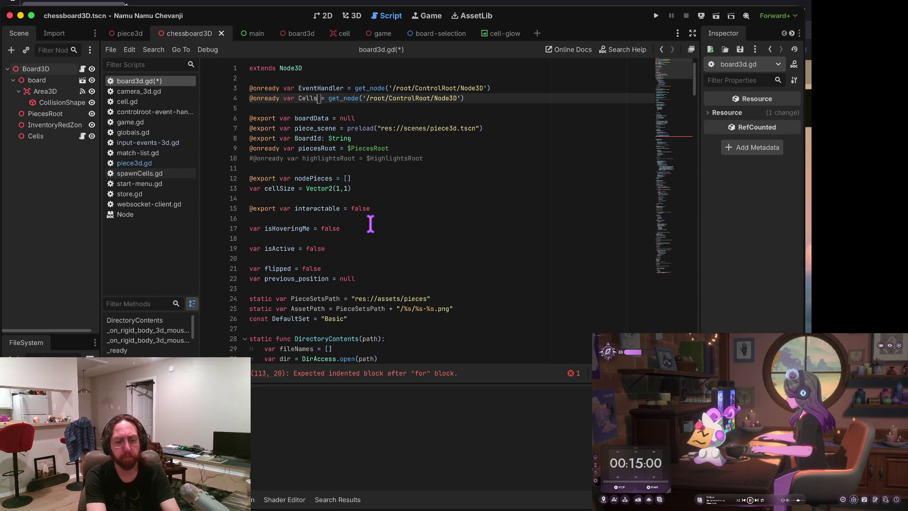
{"action": "key", "text": "alt+Right"}
{"action": "key", "text": "alt+Right"}
{"action": "type", "text": "/Cells"}
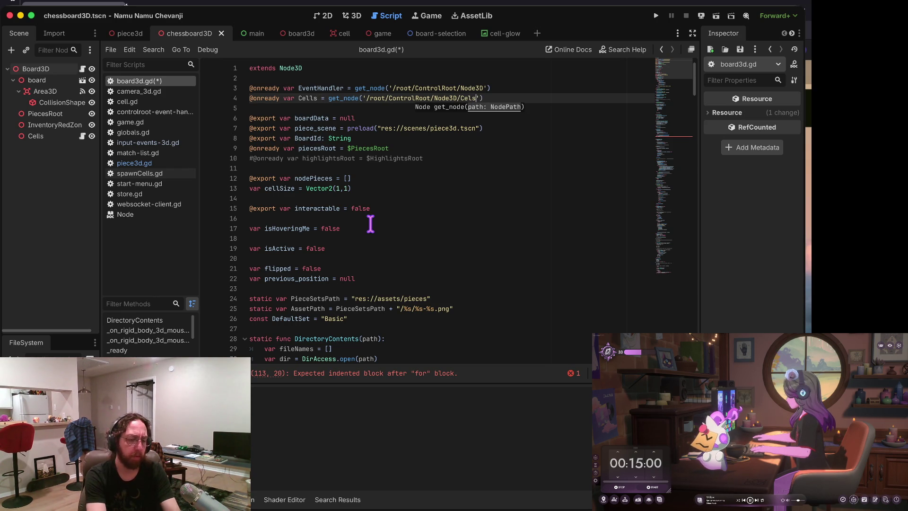
{"action": "key", "text": "ctrl+s"}
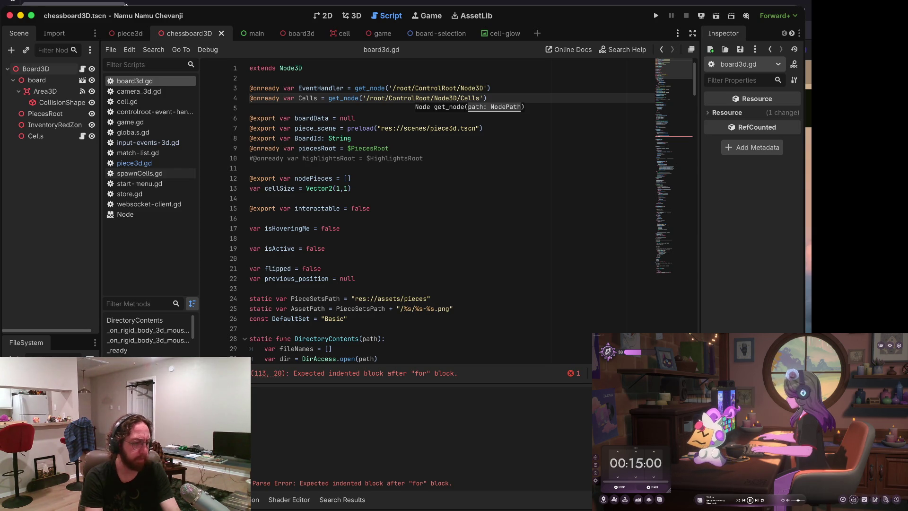
Step: Check the main scene's nodes, then cut the new Cells declaration line
{"action": "key", "text": "ctrl+Tab"}
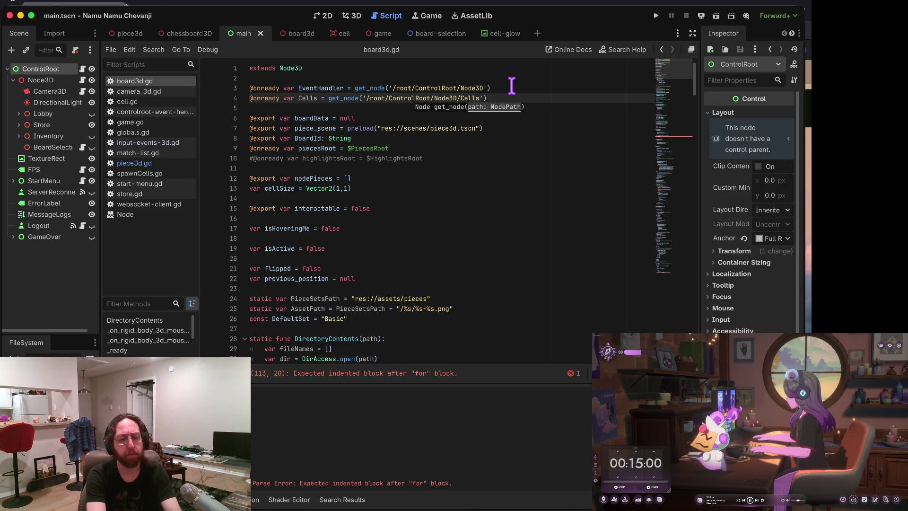
{"action": "key", "text": "Up"}
{"action": "key", "text": "Down"}
{"action": "key", "text": "ctrl+x"}
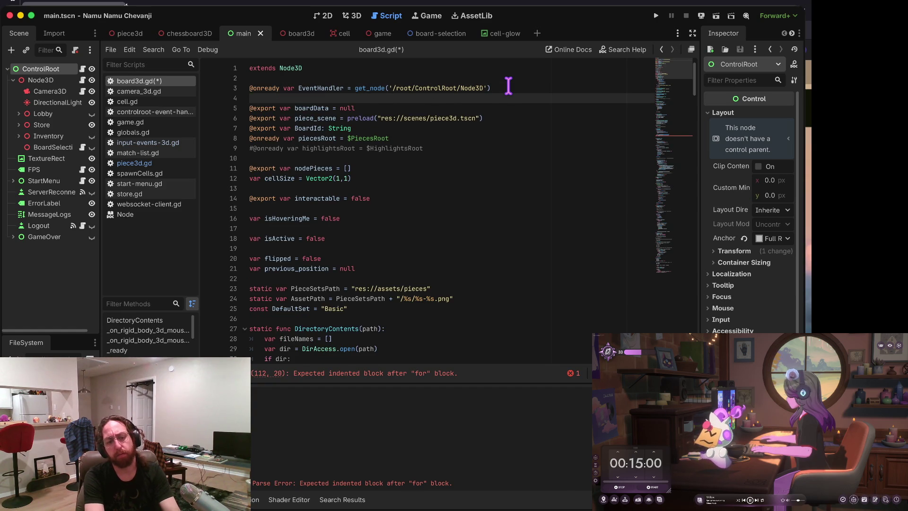
Step: Move down to showHighlights and open a blank line above 'for m in moves:'
{"action": "key", "text": "Down"}
{"action": "key", "text": "Down"}
{"action": "key", "text": "Down"}
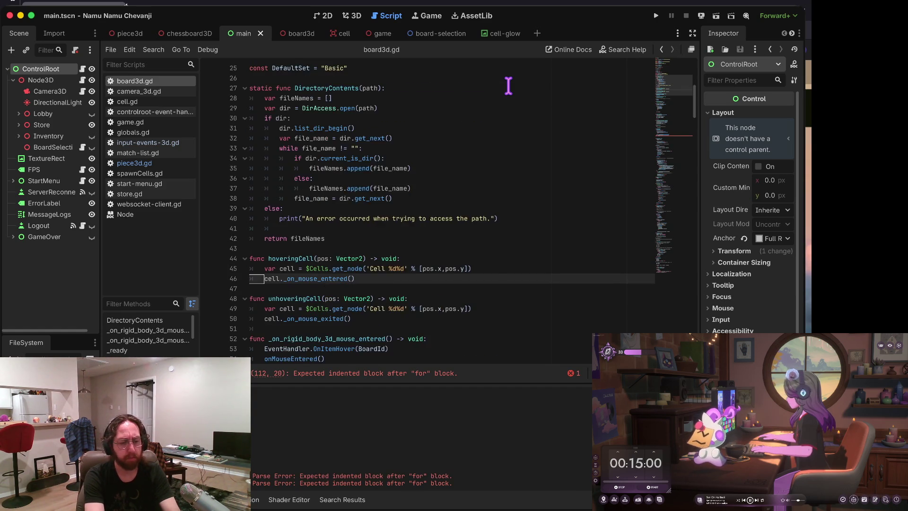
{"action": "key", "text": "Down"}
{"action": "key", "text": "Down"}
{"action": "key", "text": "Down"}
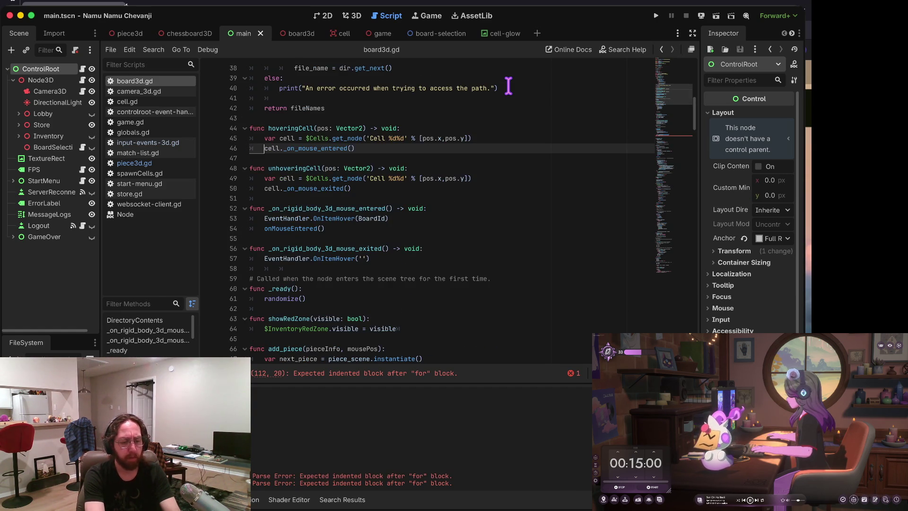
{"action": "key", "text": "Down"}
{"action": "key", "text": "Down"}
{"action": "key", "text": "Down"}
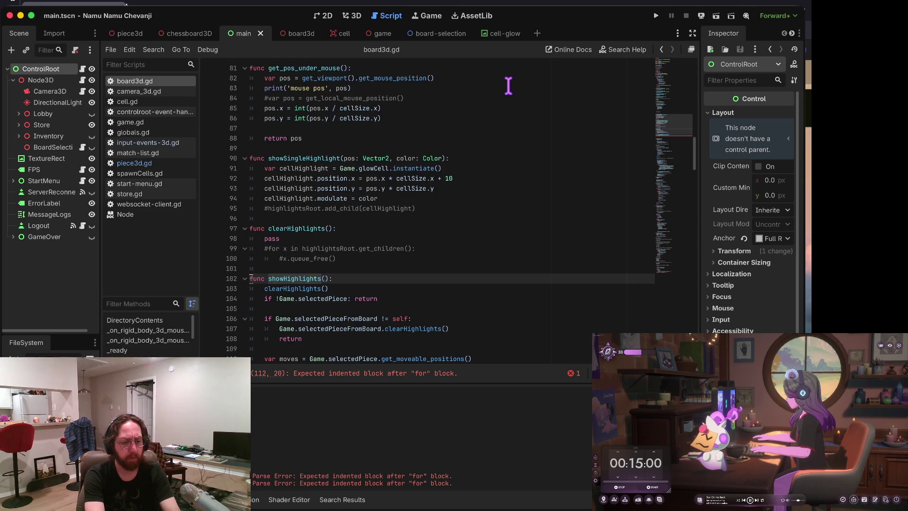
{"action": "key", "text": "Up"}
{"action": "key", "text": "Up"}
{"action": "key", "text": "Up"}
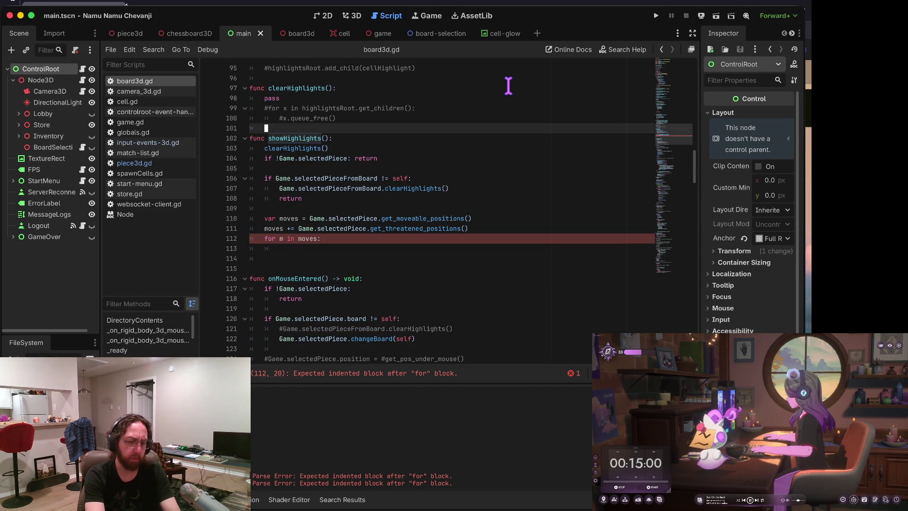
{"action": "key", "text": "Up"}
{"action": "key", "text": "Up"}
{"action": "key", "text": "Up"}
{"action": "key", "text": "Down"}
{"action": "key", "text": "Down"}
{"action": "key", "text": "Down"}
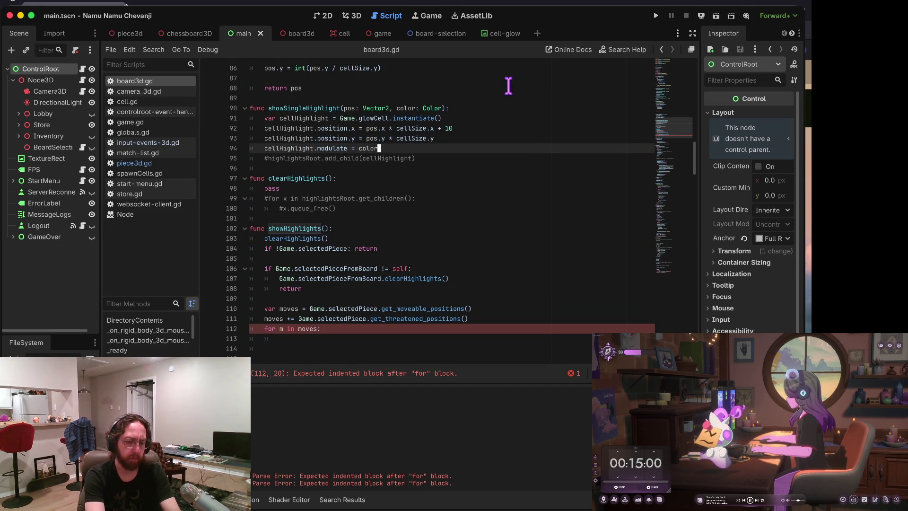
{"action": "key", "text": "Down"}
{"action": "key", "text": "Down"}
{"action": "key", "text": "Down"}
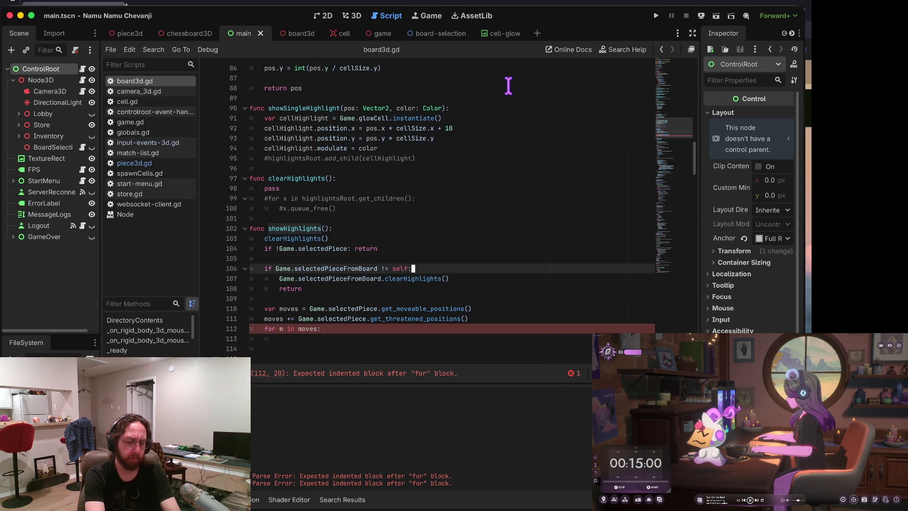
{"action": "key", "text": "Home"}
{"action": "key", "text": "Return"}
{"action": "key", "text": "Up"}
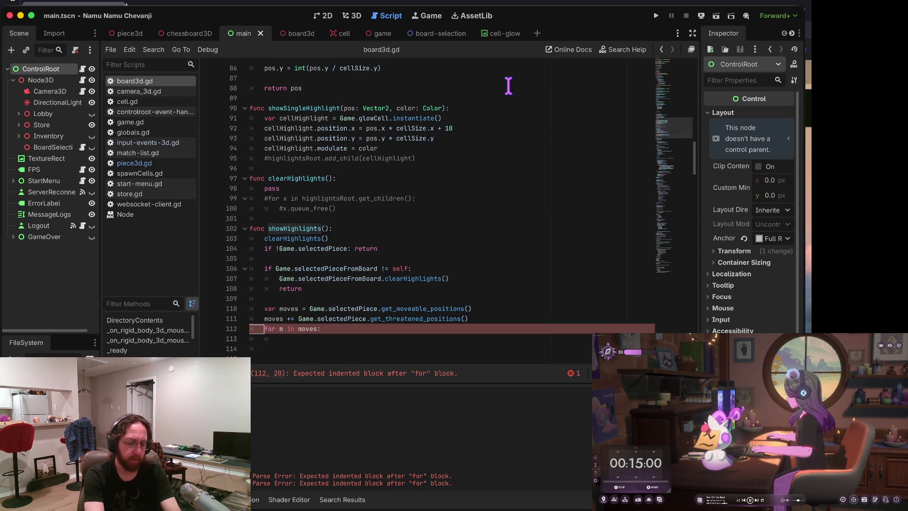
Step: Write 'var cells = Cells' on the new line, replacing an attempted get_node call
{"action": "key", "text": "Return"}
{"action": "type", "text": "var"}
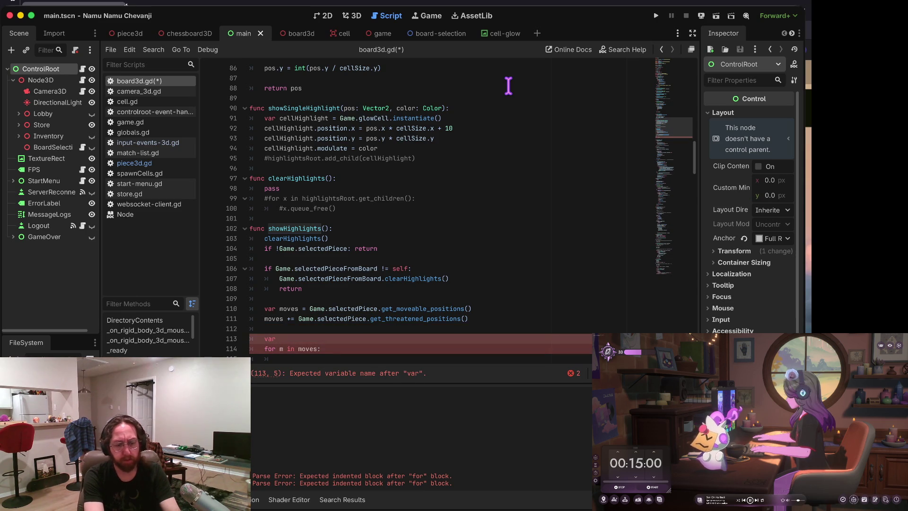
{"action": "type", "text": " cells = "}
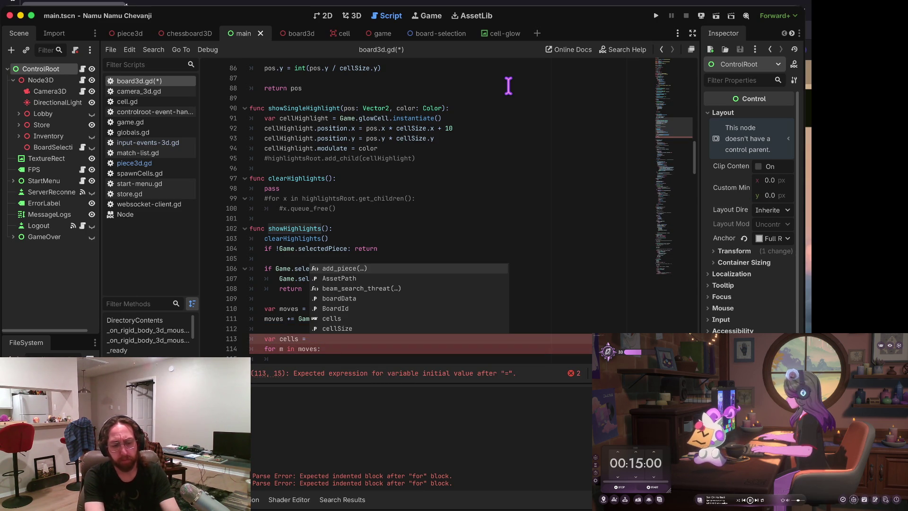
{"action": "type", "text": "get_no"}
{"action": "key", "text": "Return"}
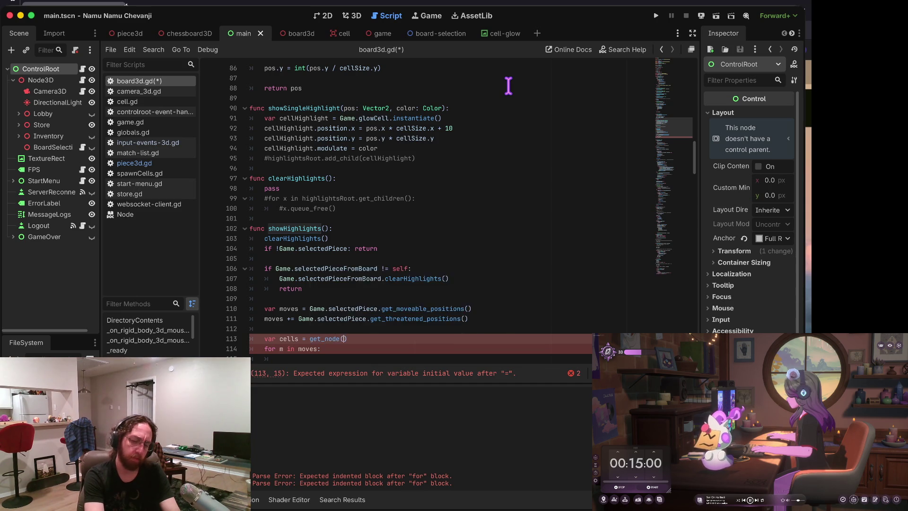
{"action": "type", "text": "'"}
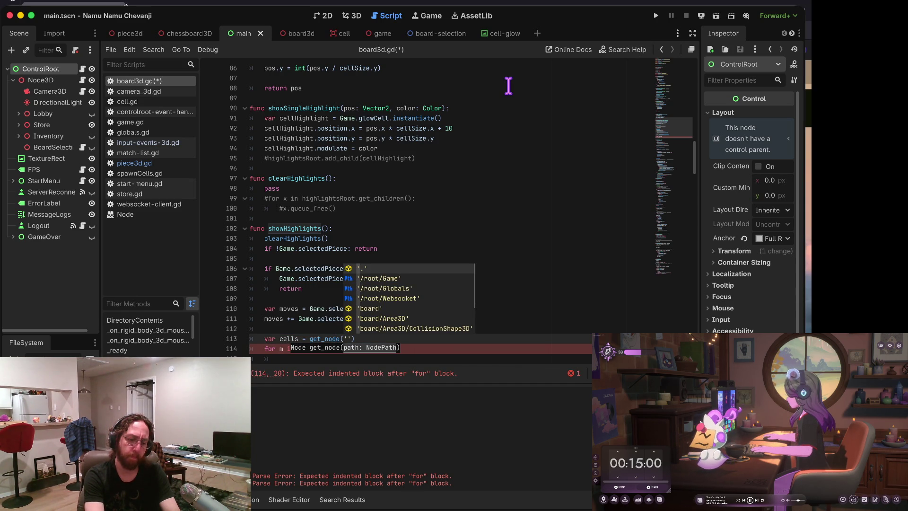
{"action": "key", "text": "Right"}
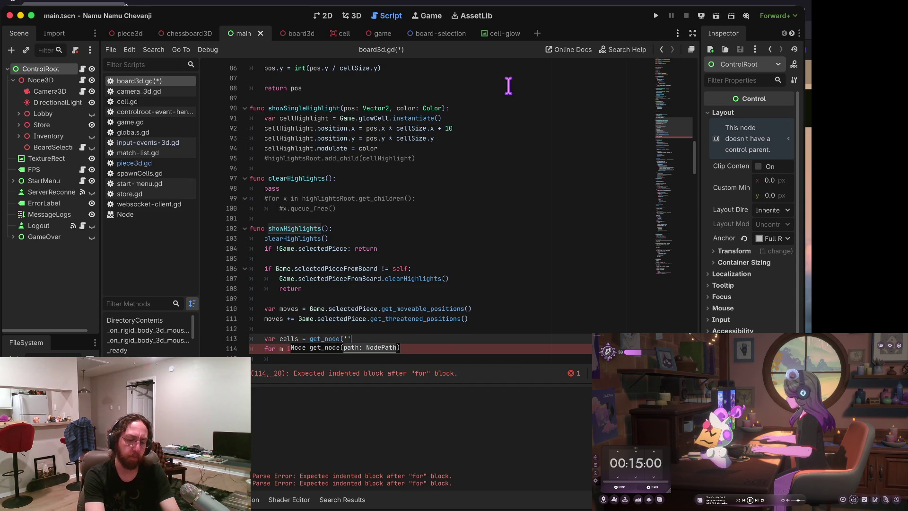
{"action": "key", "text": "BackSpace"}
{"action": "key", "text": "BackSpace"}
{"action": "key", "text": "BackSpace"}
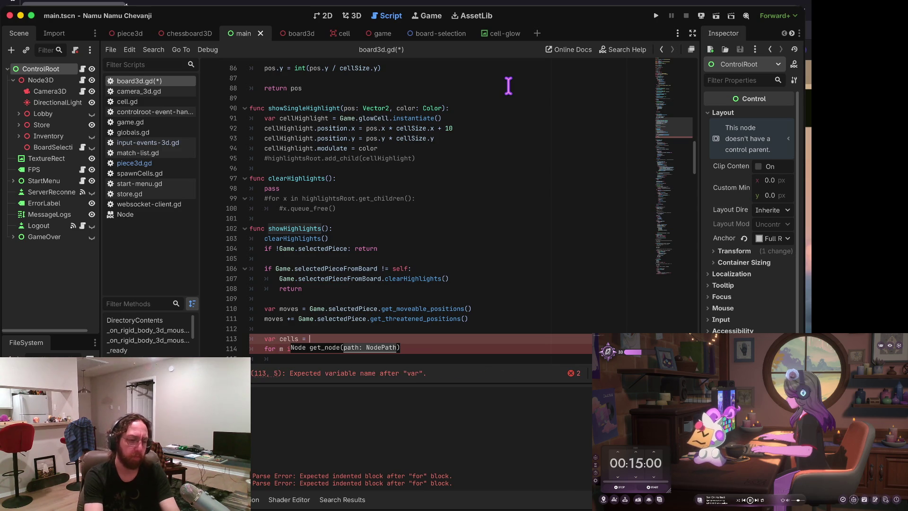
{"action": "type", "text": "Cells"}
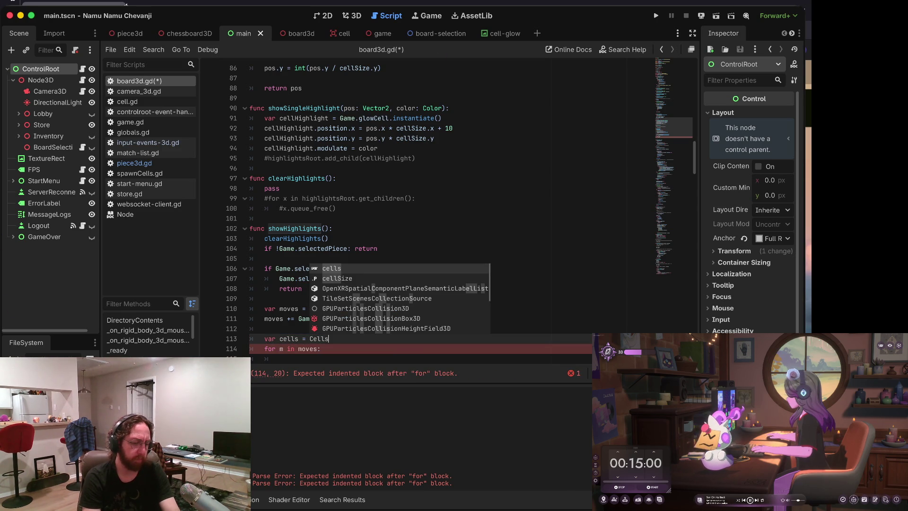
{"action": "key", "text": "ctrl+Tab"}
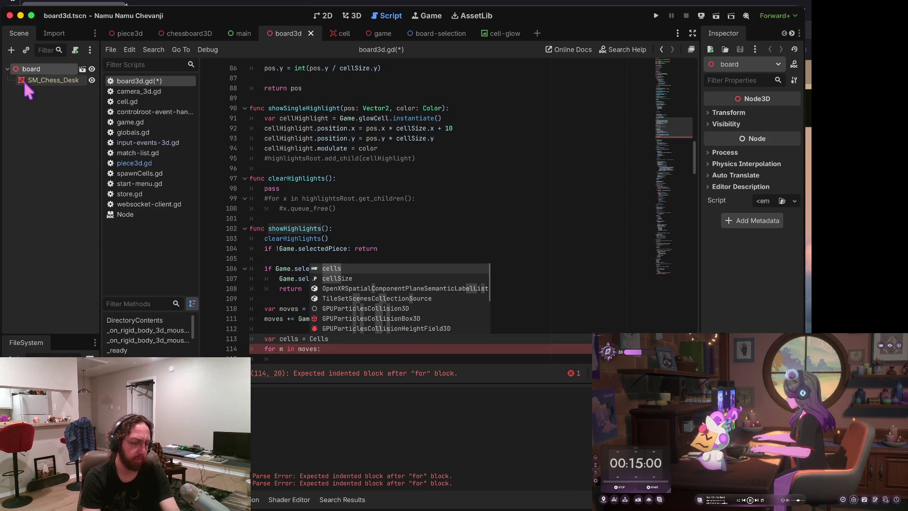
Step: Open the chessboard3D scene and change the line to 'var cells = $Cells.get_children()'
{"action": "left_click", "coordinate": [189, 33]}
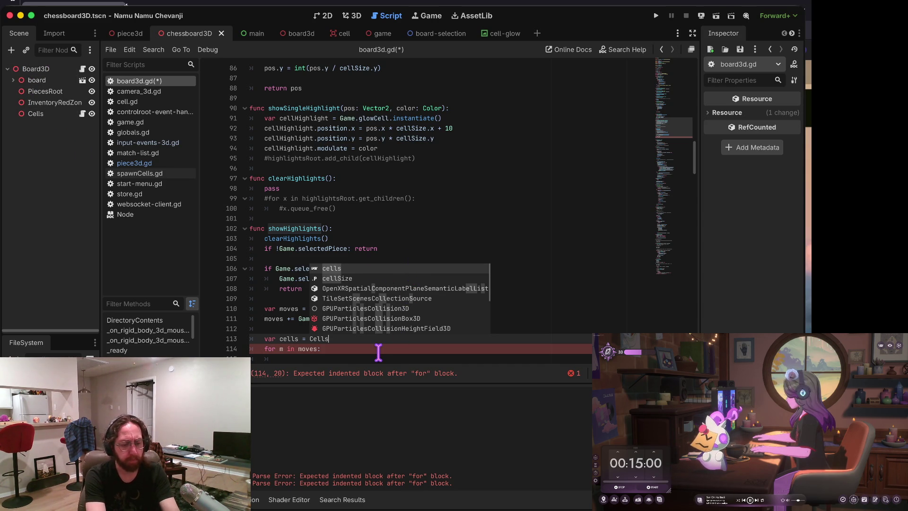
{"action": "key", "text": "alt+Left"}
{"action": "type", "text": "$Cells"}
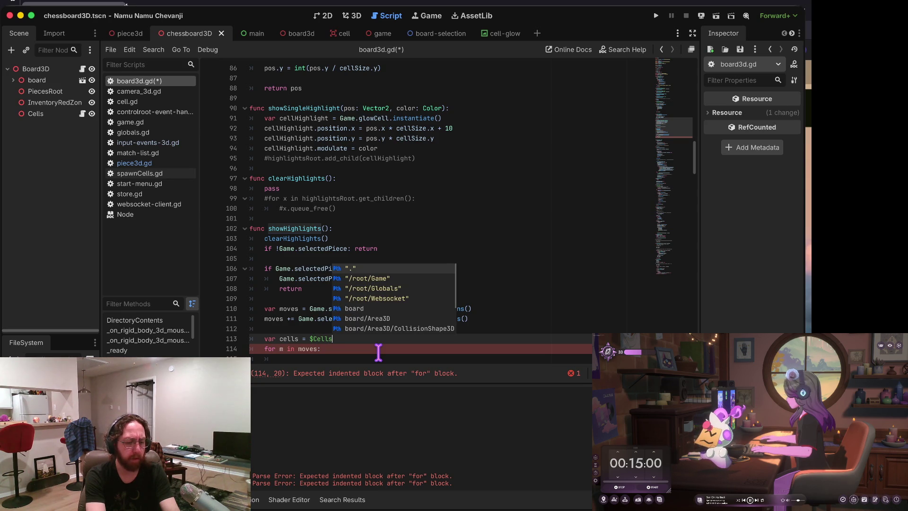
{"action": "type", "text": ".get_chil"}
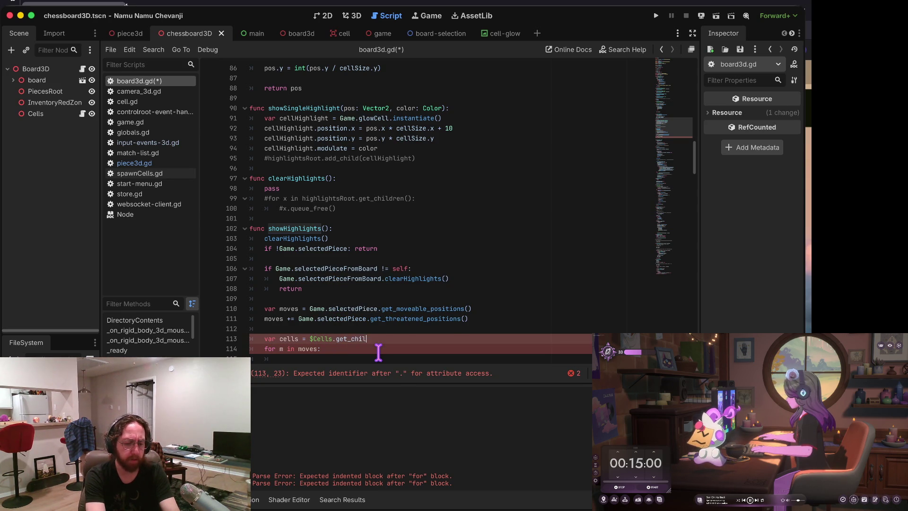
{"action": "type", "text": "dre"}
{"action": "key", "text": "Return"}
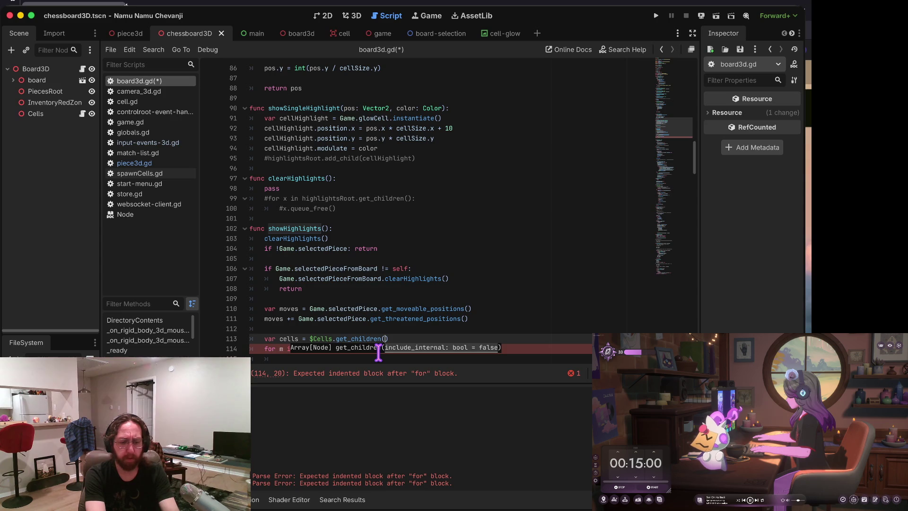
{"action": "key", "text": "Escape"}
Step: Add a $Cells line inside the moves loop, then delete it, leaving the body empty
{"action": "left_click", "coordinate": [378, 352]}
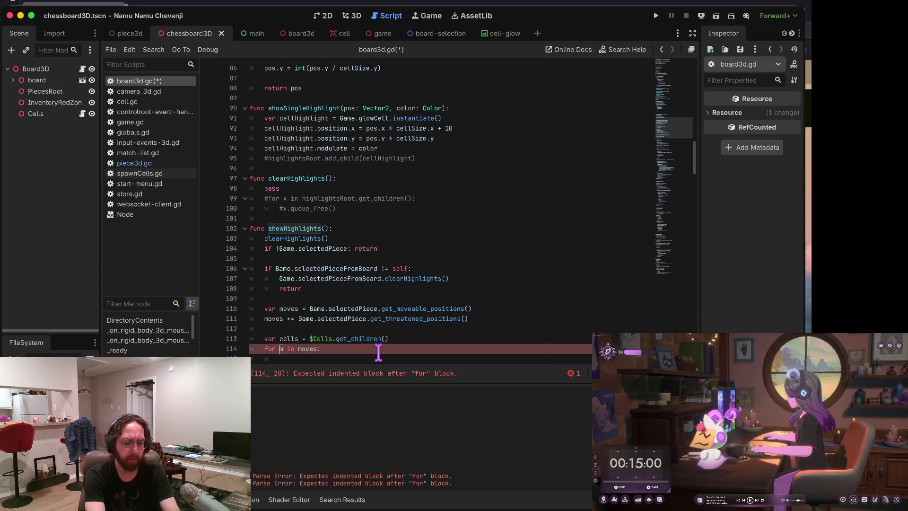
{"action": "key", "text": "Return"}
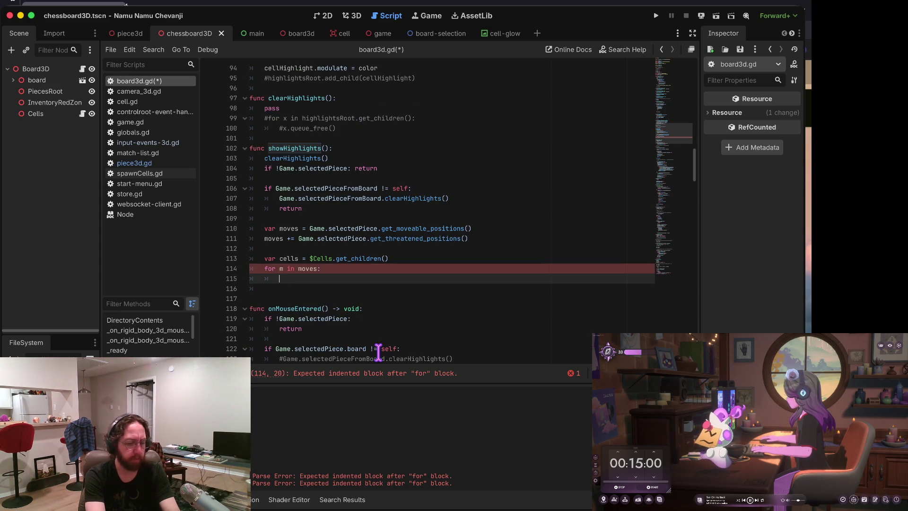
{"action": "type", "text": "$cells"}
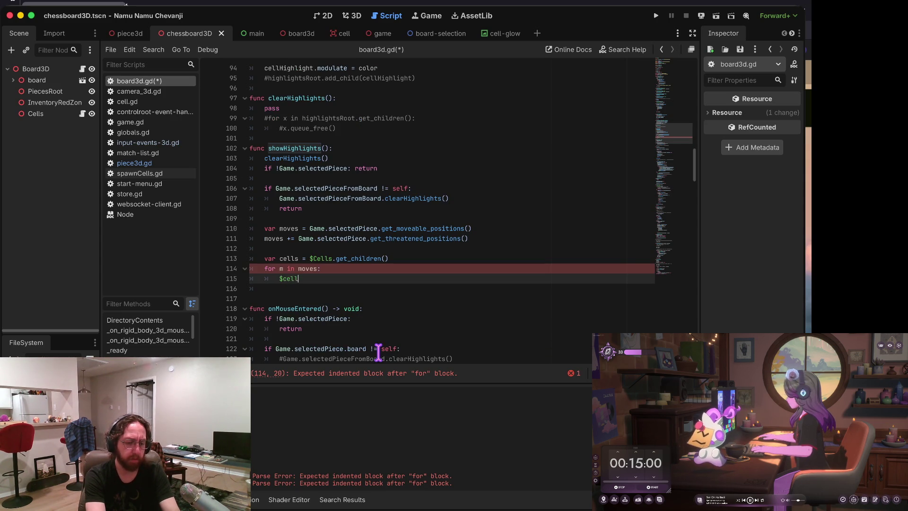
{"action": "key", "text": "Return"}
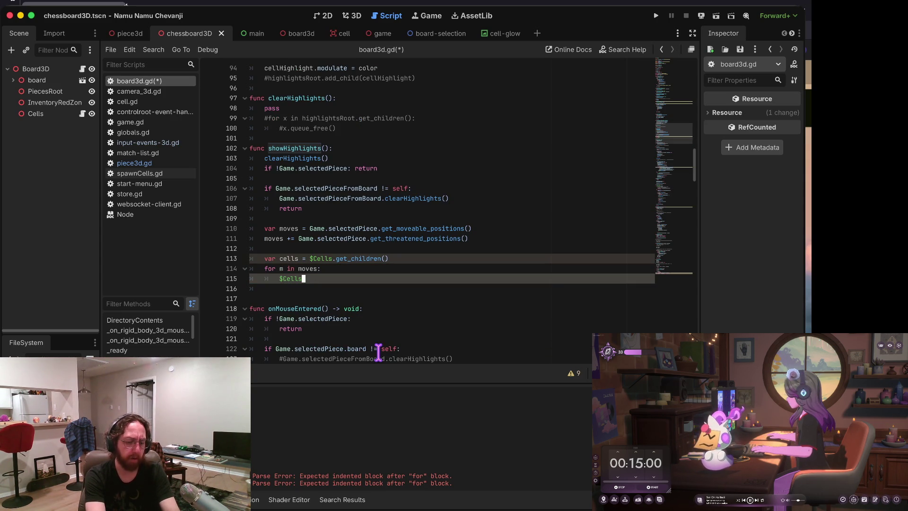
{"action": "key", "text": "ctrl+shift+k"}
{"action": "key", "text": "Down"}
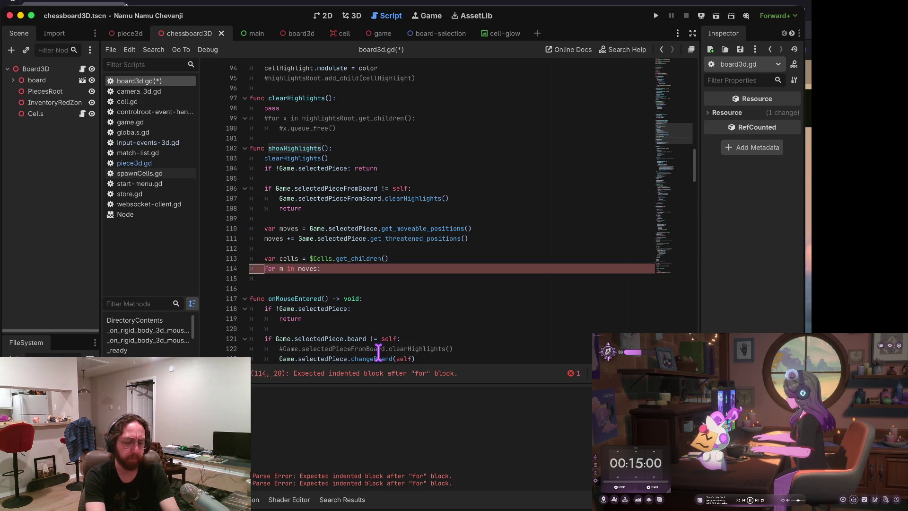
Step: Move the $Cells.get_children() call from above the loop into the loop body and trim it
{"action": "type", "text": "cells"}
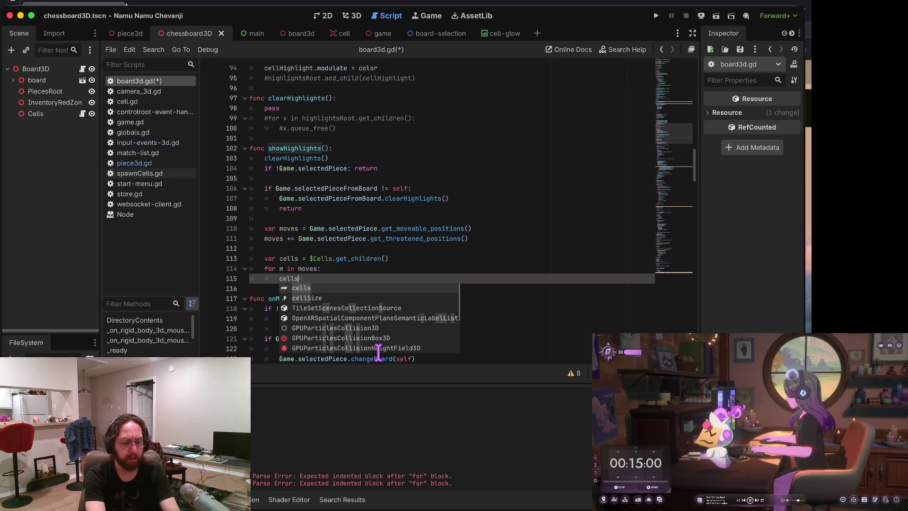
{"action": "key", "text": "Escape"}
{"action": "key", "text": "Up"}
{"action": "key", "text": "Up"}
{"action": "key", "text": "shift+End"}
{"action": "key", "text": "ctrl+x"}
{"action": "key", "text": "Down"}
{"action": "key", "text": "Down"}
{"action": "key", "text": "ctrl+v"}
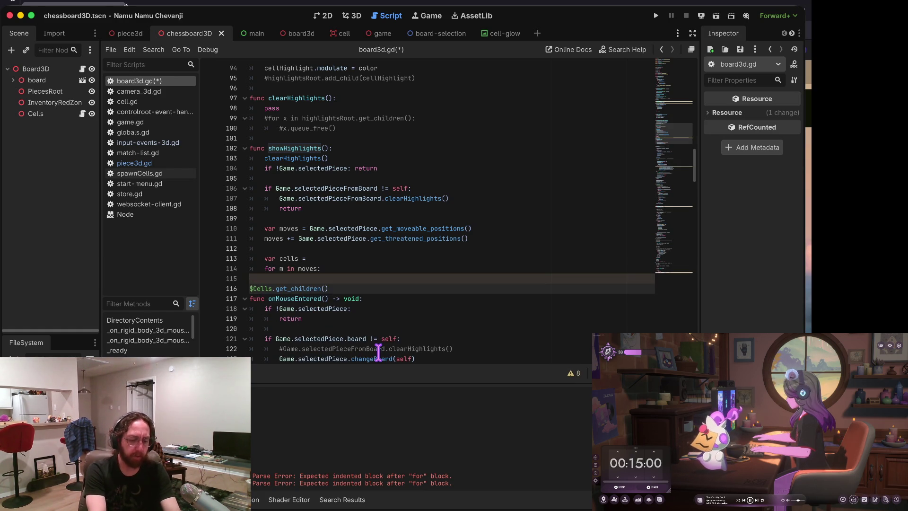
{"action": "key", "text": "Return"}
{"action": "key", "text": "Up"}
{"action": "key", "text": "Tab"}
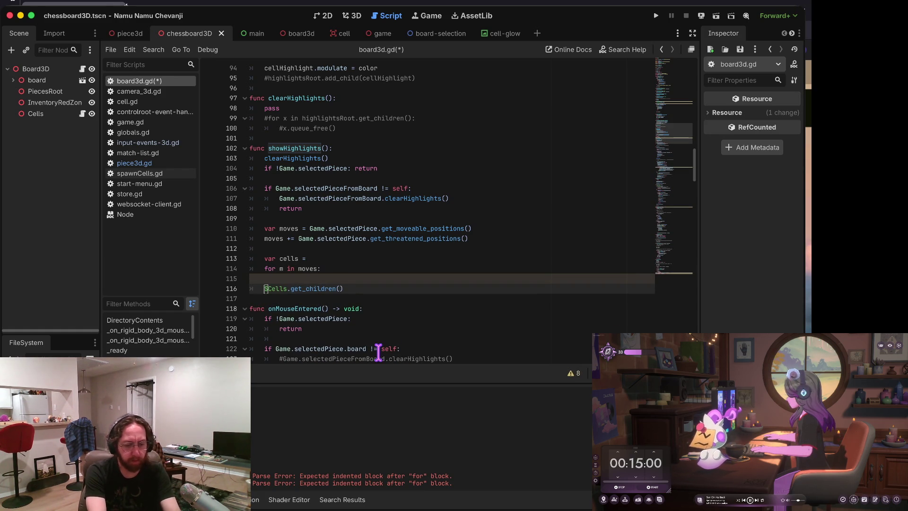
{"action": "key", "text": "BackSpace"}
{"action": "key", "text": "End"}
{"action": "key", "text": "BackSpace"}
{"action": "key", "text": "BackSpace"}
{"action": "key", "text": "BackSpace"}
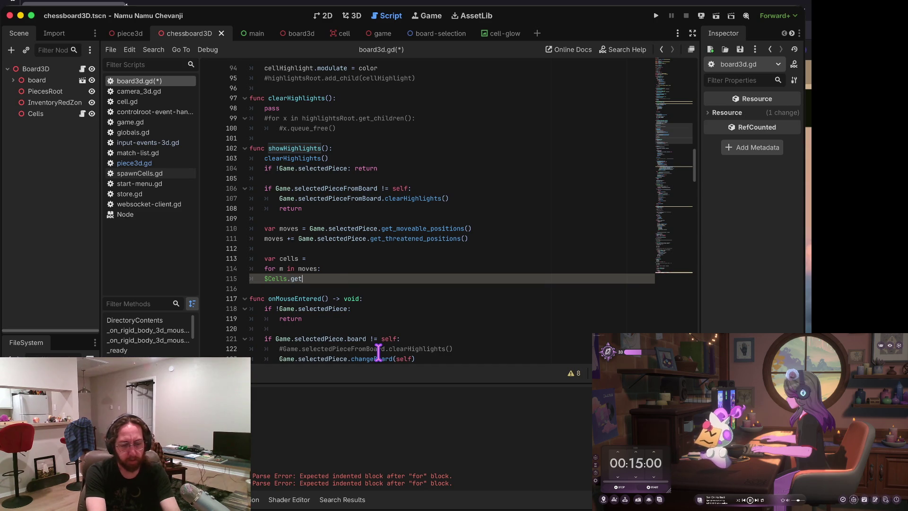
Step: Build $Cells.get_node('Cell%d%d' % [int(m.x), int(m.y)]), save, and delete the leftover var cells line
{"action": "type", "text": "t_node"}
{"action": "key", "text": "Return"}
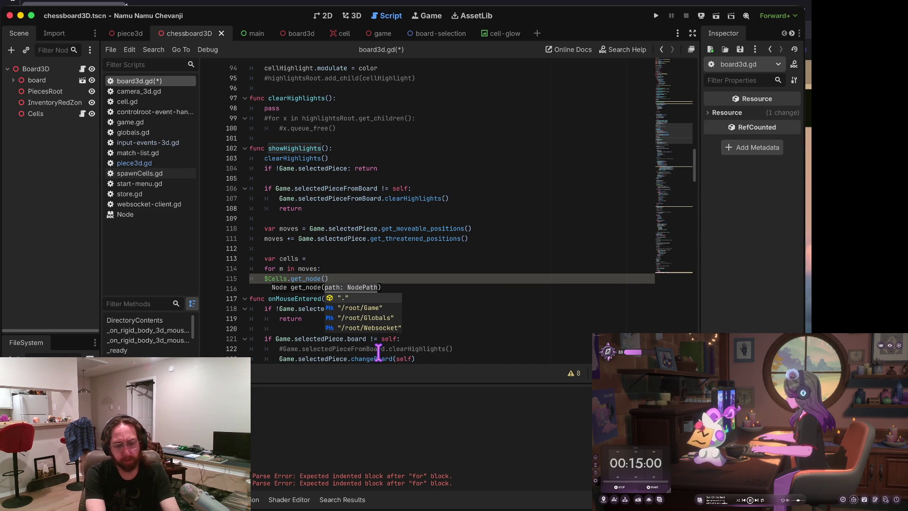
{"action": "type", "text": "'"}
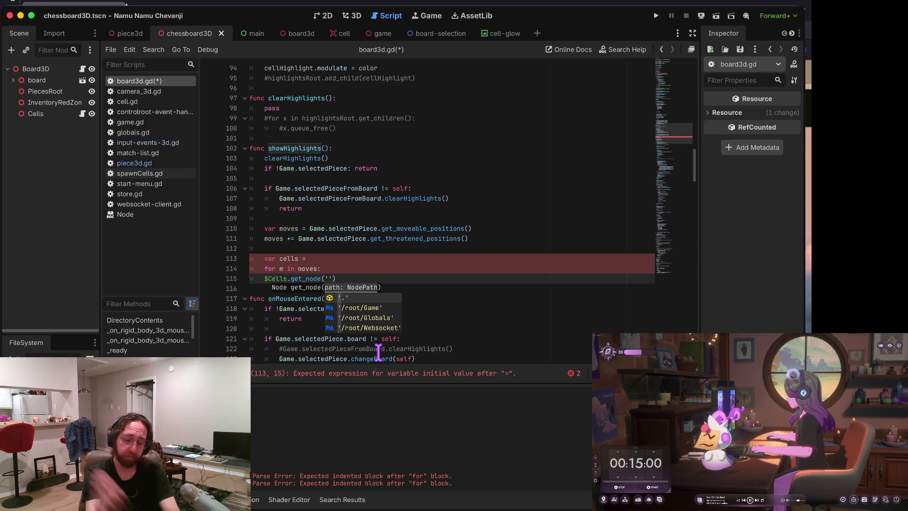
{"action": "type", "text": "Cell"}
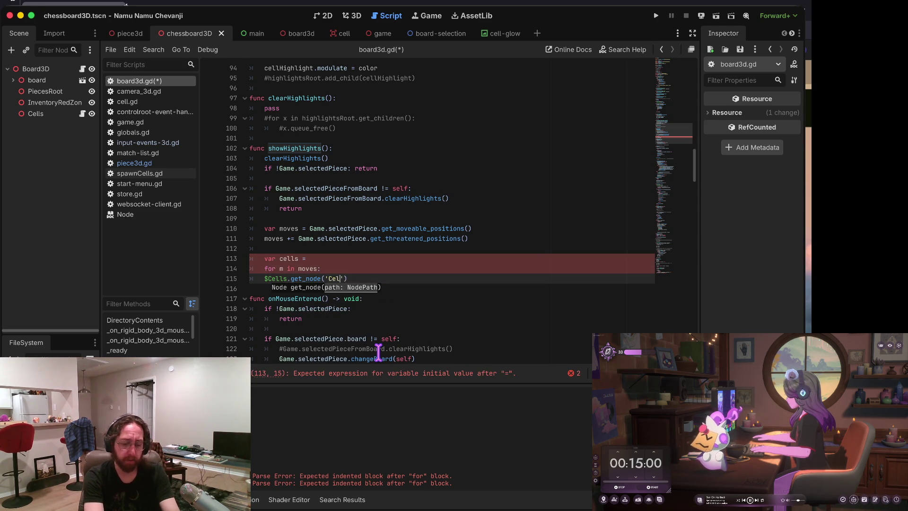
{"action": "type", "text": "%d%d"}
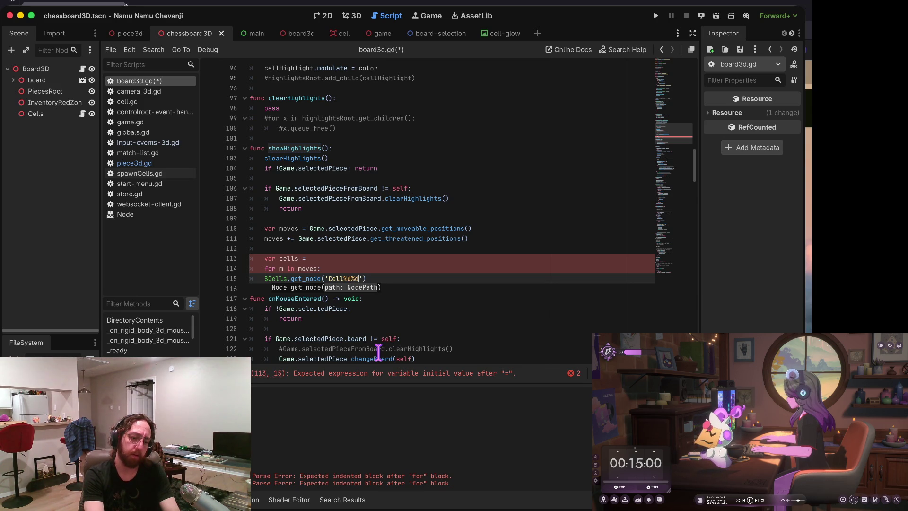
{"action": "key", "text": "End"}
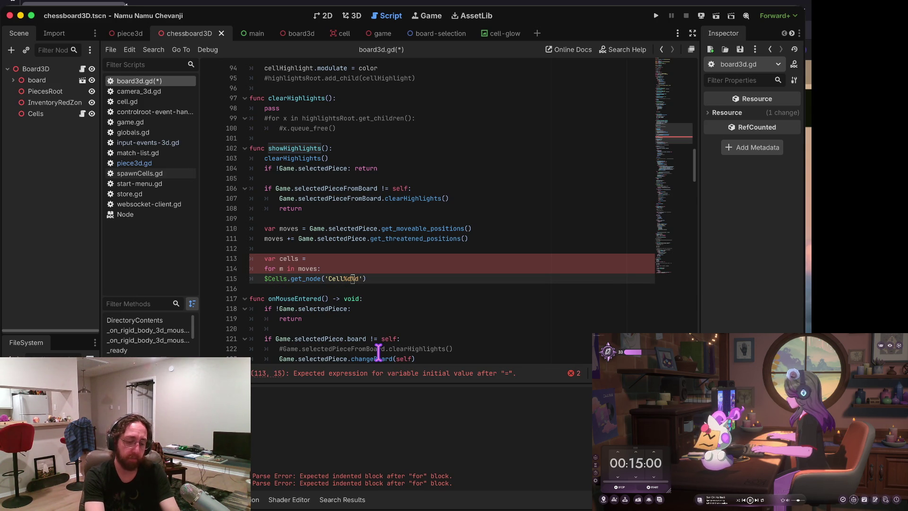
{"action": "type", "text": "%"}
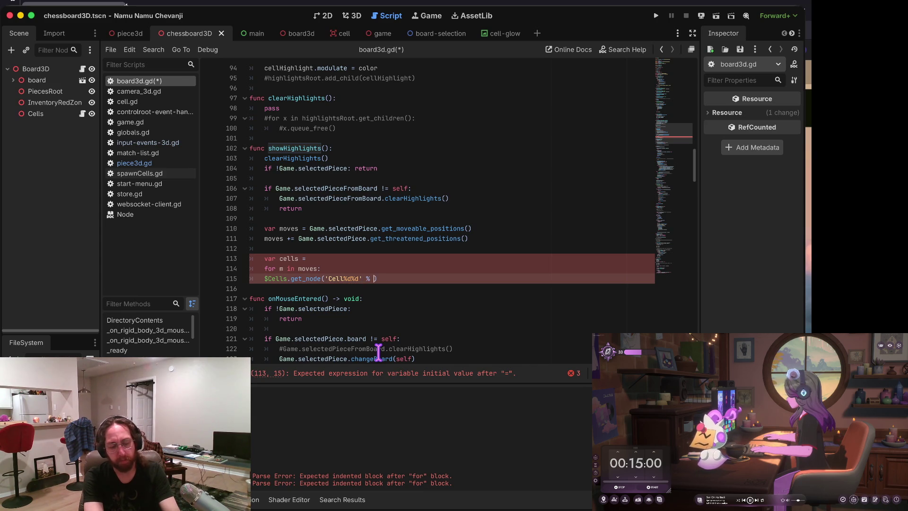
{"action": "key", "text": "Left"}
{"action": "key", "text": "Left"}
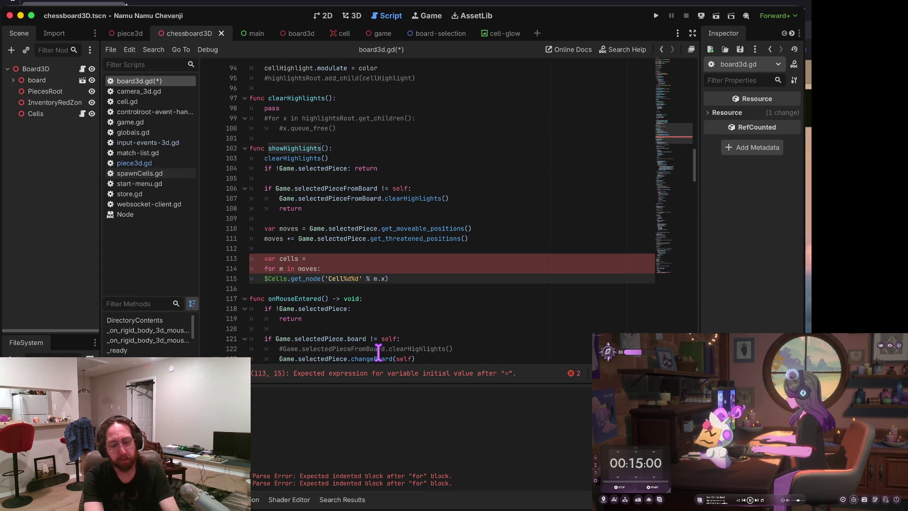
{"action": "type", "text": "int("}
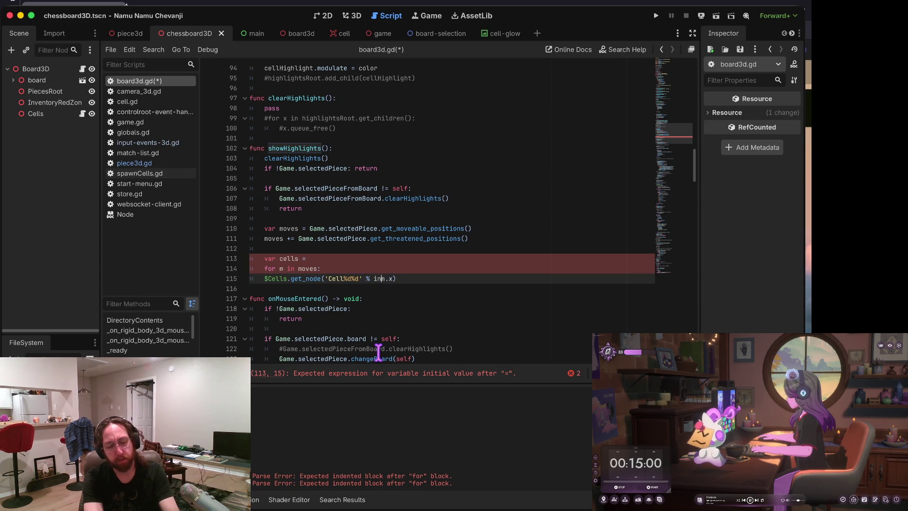
{"action": "key", "text": "End"}
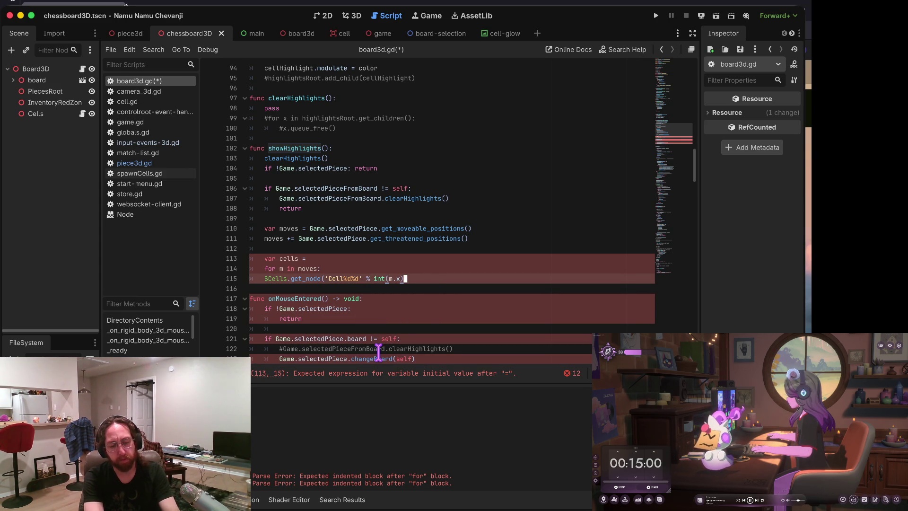
{"action": "key", "text": "Left"}
{"action": "key", "text": "Left"}
{"action": "key", "text": "Left"}
{"action": "type", "text": "["}
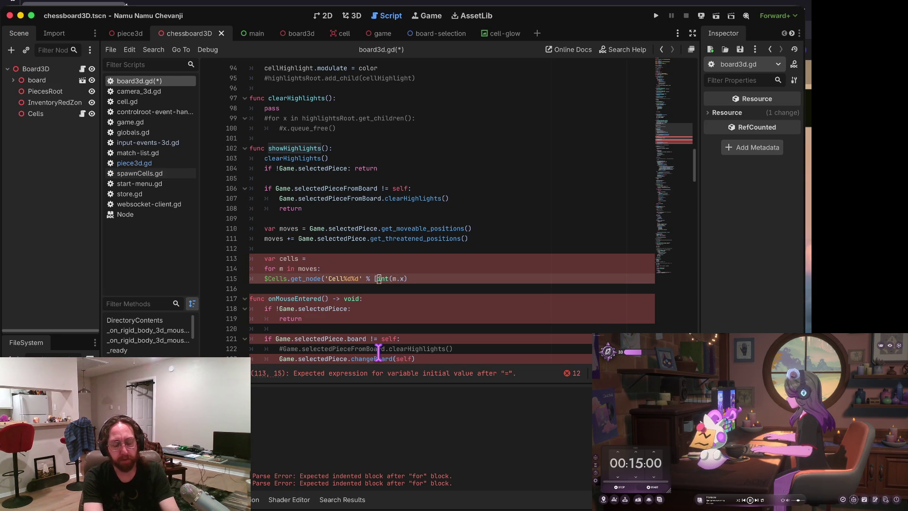
{"action": "type", "text": "int(m.y)]"}
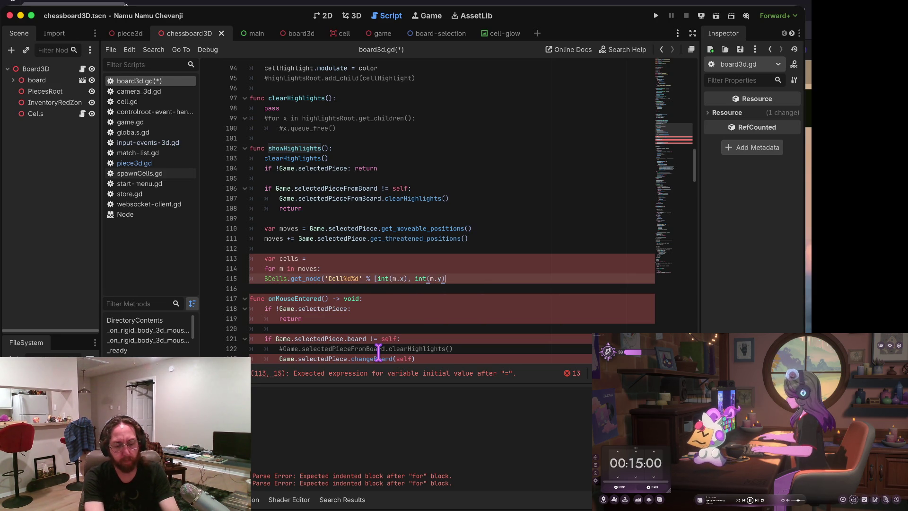
{"action": "type", "text": ")"}
{"action": "key", "text": "ctrl+s"}
{"action": "key", "text": "ctrl+shift+k"}
{"action": "key", "text": "Down"}
Step: Prefix the get_node line with 'var cell', indent it under the loop, and save
{"action": "type", "text": "var cell"}
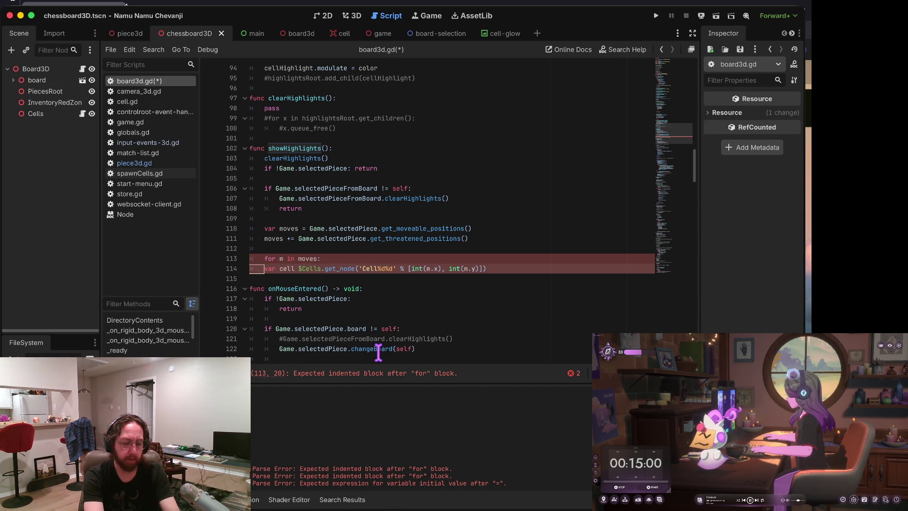
{"action": "key", "text": "Home"}
{"action": "key", "text": "Tab"}
{"action": "key", "text": "End"}
{"action": "key", "text": "Return"}
{"action": "key", "text": "ctrl+s"}
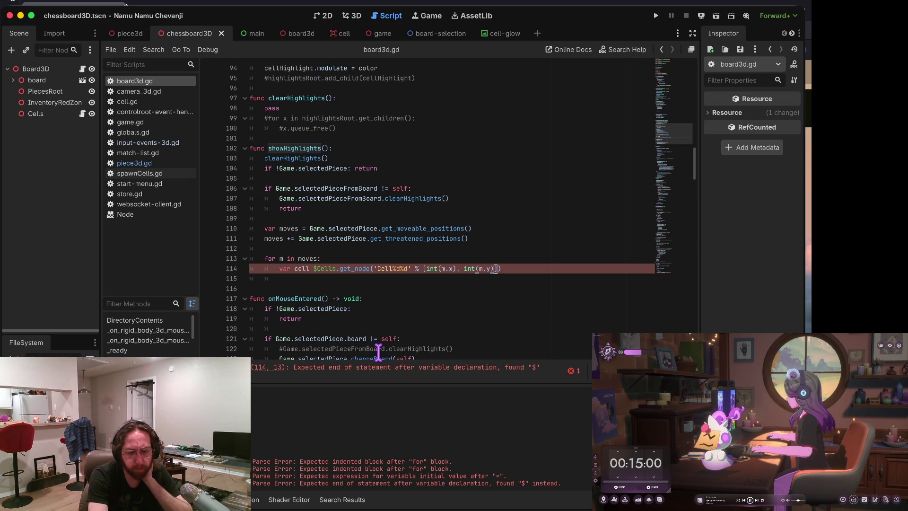
Step: Remove the blank line after the cell declaration
{"action": "key", "text": "Right"}
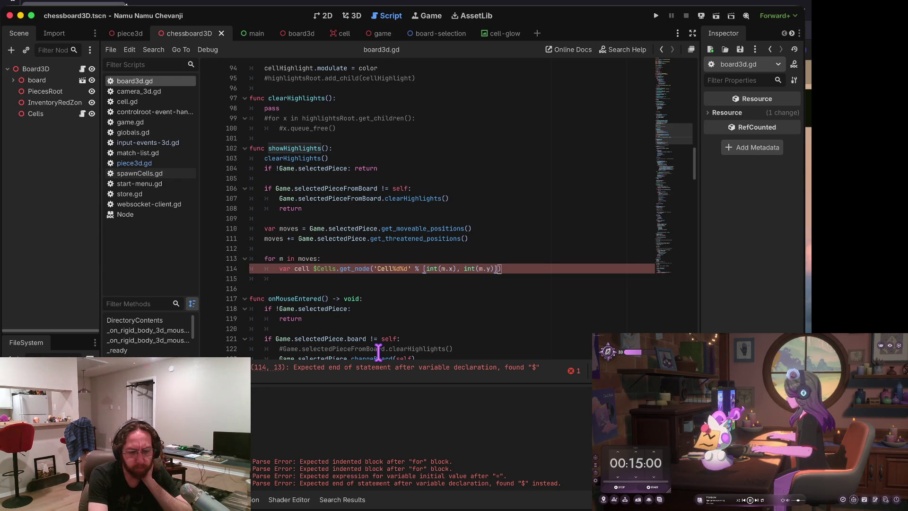
{"action": "key", "text": "Down"}
{"action": "key", "text": "Up"}
{"action": "key", "text": "Down"}
{"action": "key", "text": "Up"}
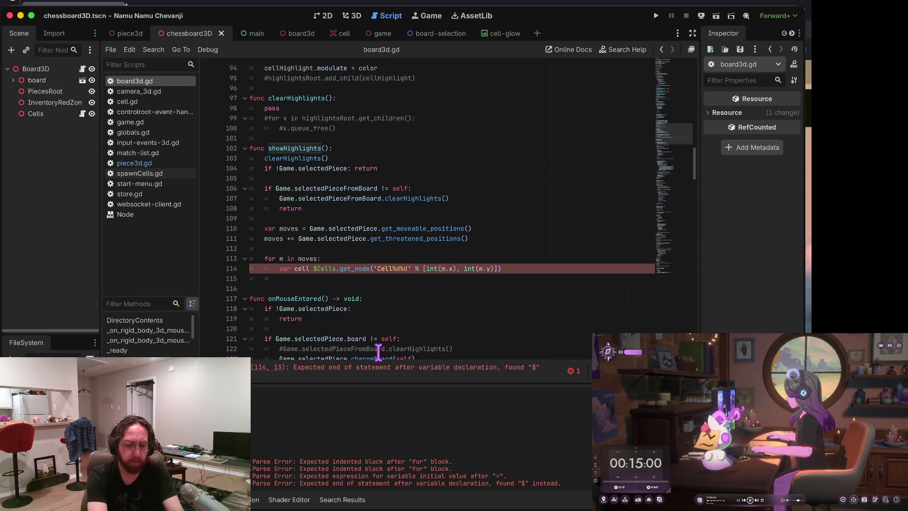
{"action": "key", "text": "Down"}
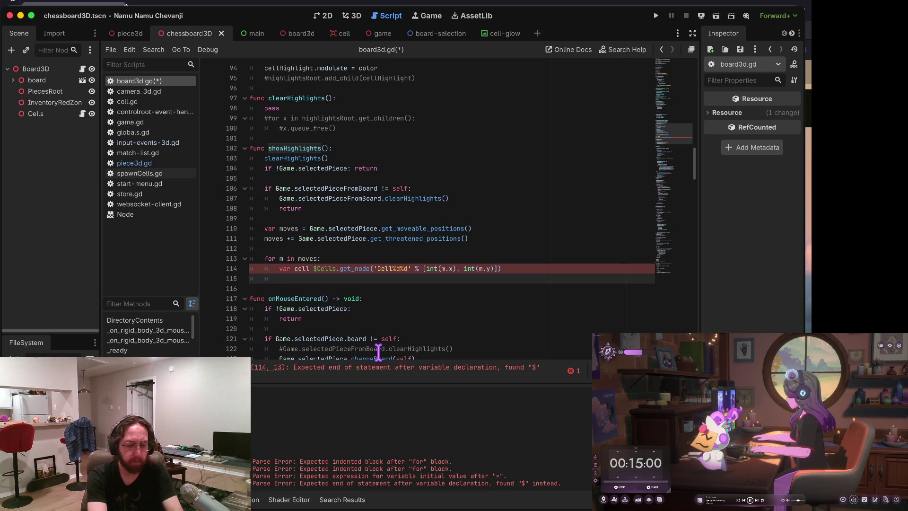
{"action": "key", "text": "BackSpace"}
{"action": "key", "text": "BackSpace"}
{"action": "key", "text": "BackSpace"}
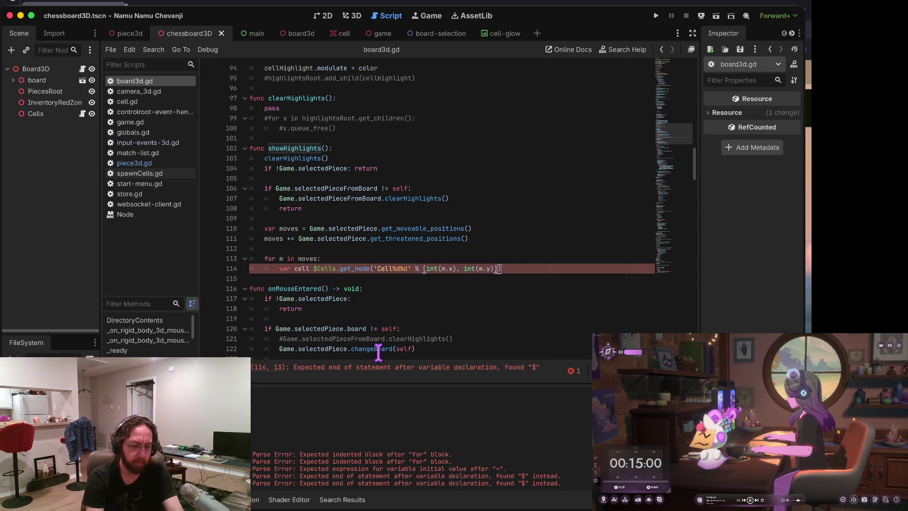
{"action": "scroll", "coordinate": [395, 258], "scroll_direction": "down", "scroll_amount": 2}
{"action": "scroll", "coordinate": [395, 257], "scroll_direction": "up", "scroll_amount": 1}
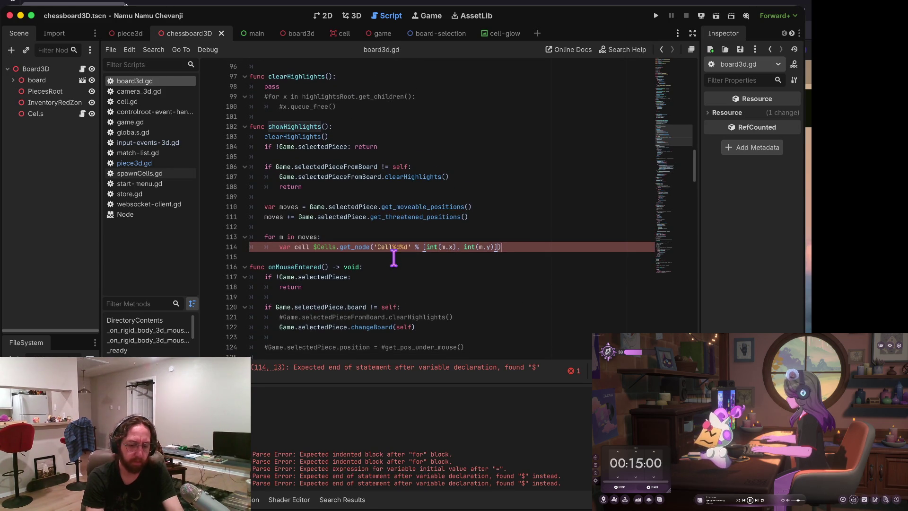
{"action": "scroll", "coordinate": [506, 241], "scroll_direction": "down", "scroll_amount": 2}
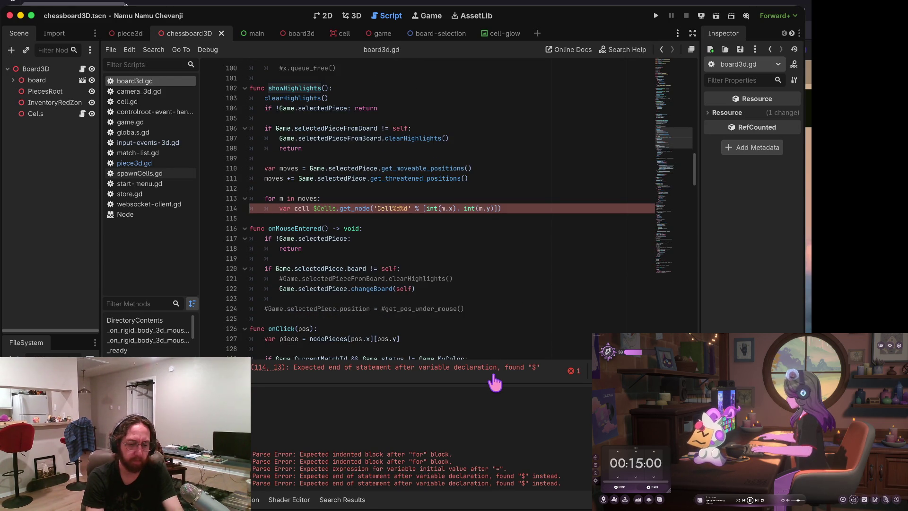
{"action": "scroll", "coordinate": [502, 229], "scroll_direction": "up", "scroll_amount": 1}
Step: Complete 'var cell = $Cells.get_node(...)' with '=' and start a new 'cell.' line
{"action": "left_click", "coordinate": [317, 228]}
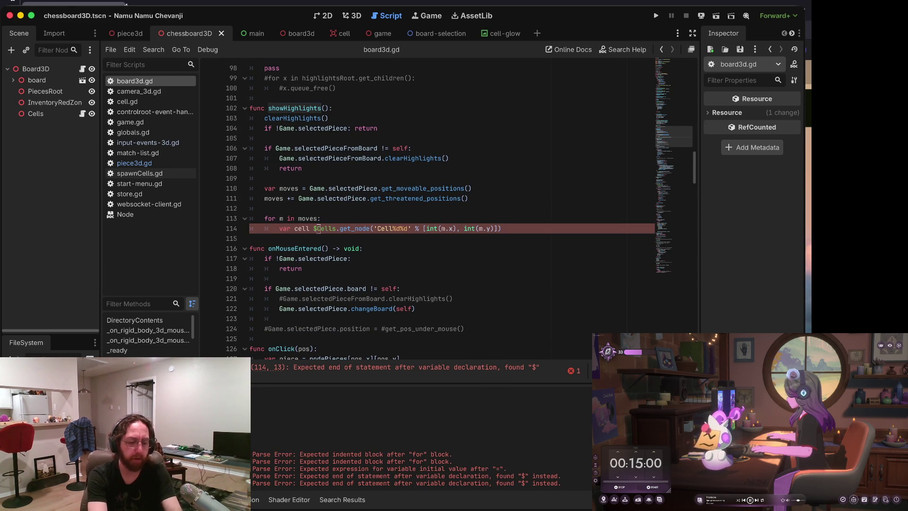
{"action": "type", "text": "="}
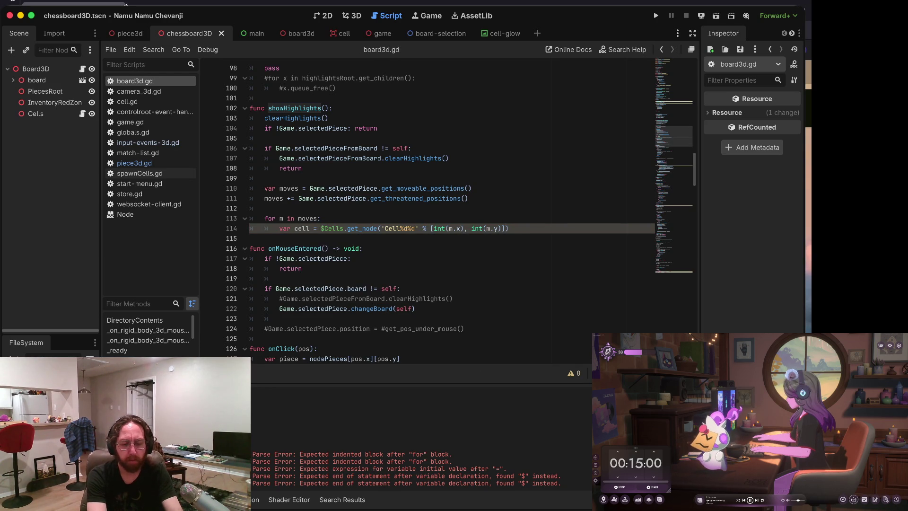
{"action": "key", "text": "Return"}
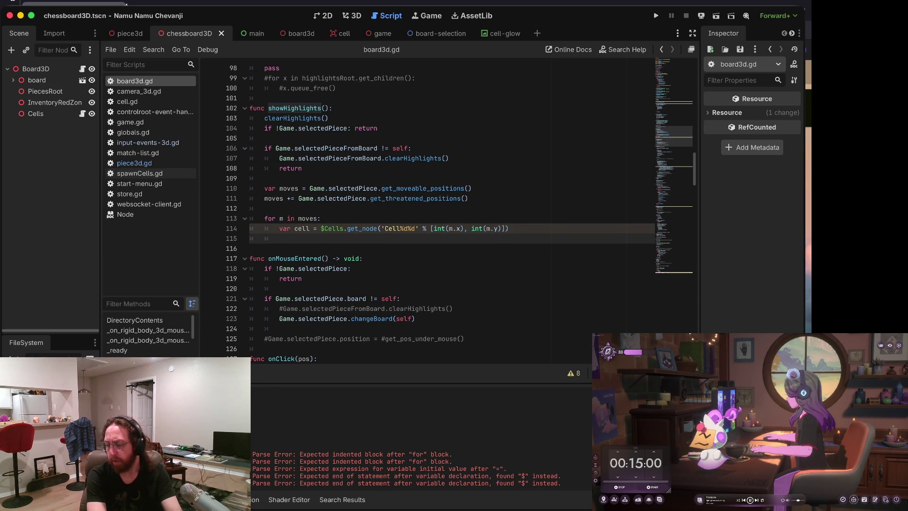
{"action": "type", "text": "cell."}
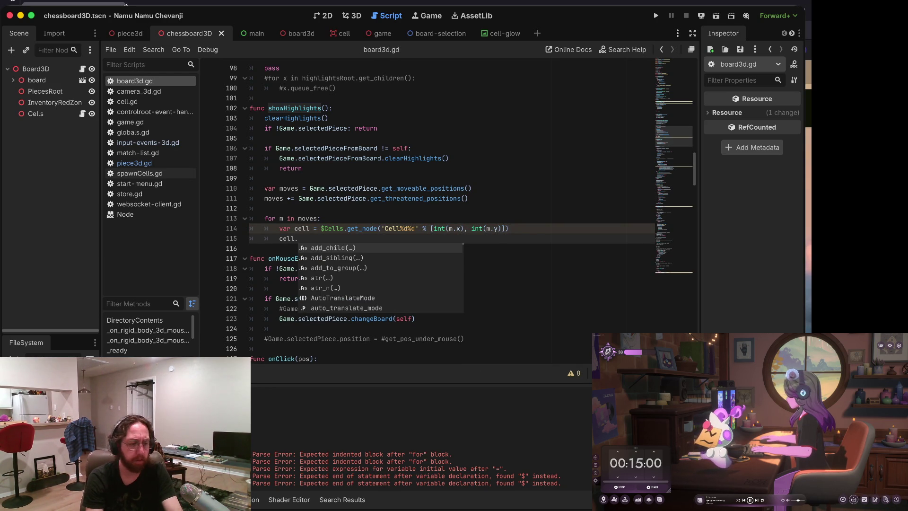
{"action": "left_click", "coordinate": [82, 113]}
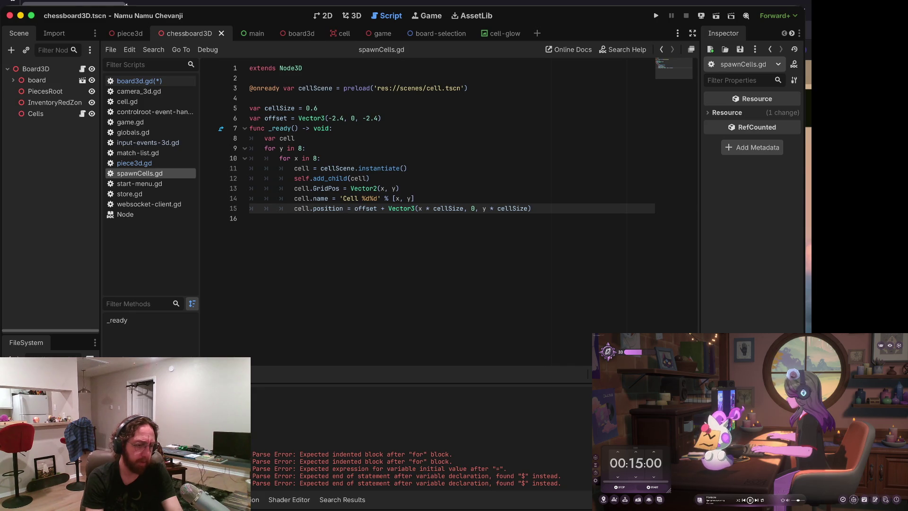
Step: Open the cell scene and inspect its MeshInstance3D node's name and properties
{"action": "left_click", "coordinate": [331, 33]}
{"action": "left_click", "coordinate": [52, 80]}
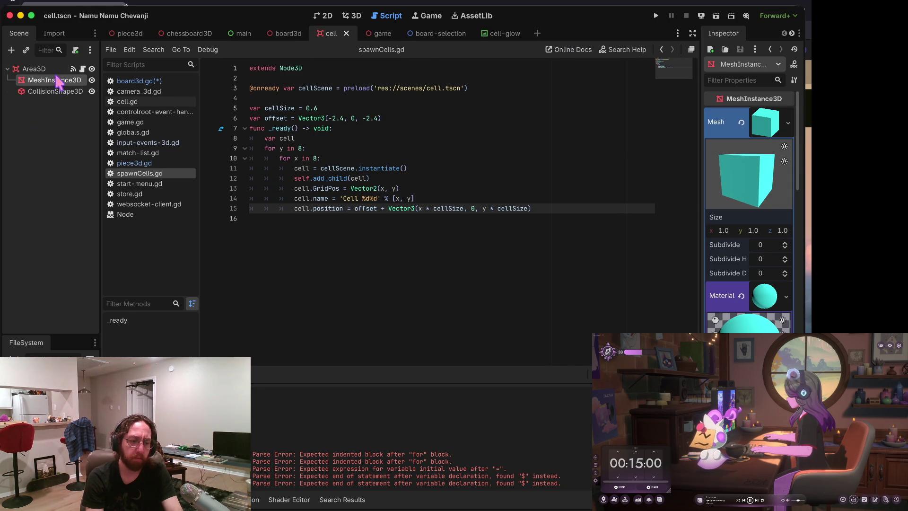
{"action": "double_click", "coordinate": [51, 79]}
{"action": "left_click", "coordinate": [50, 118]}
{"action": "left_click", "coordinate": [51, 81]}
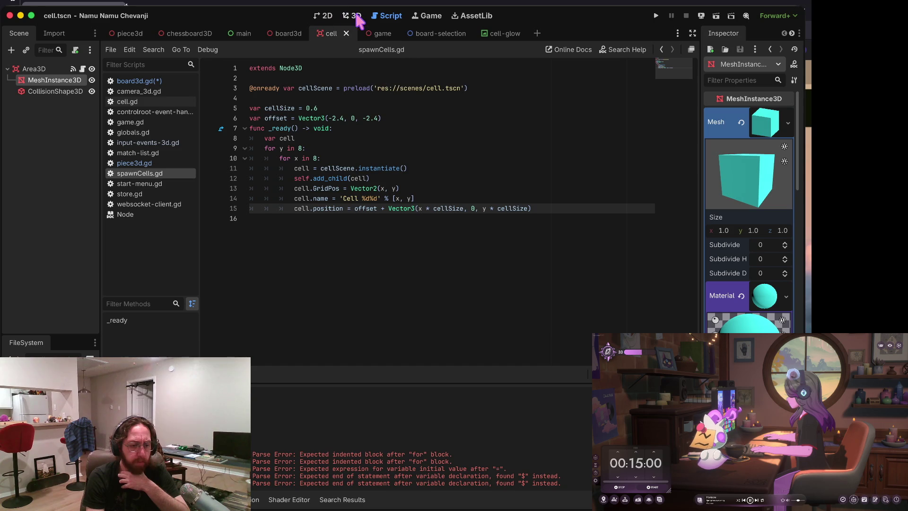
{"action": "left_click", "coordinate": [153, 163]}
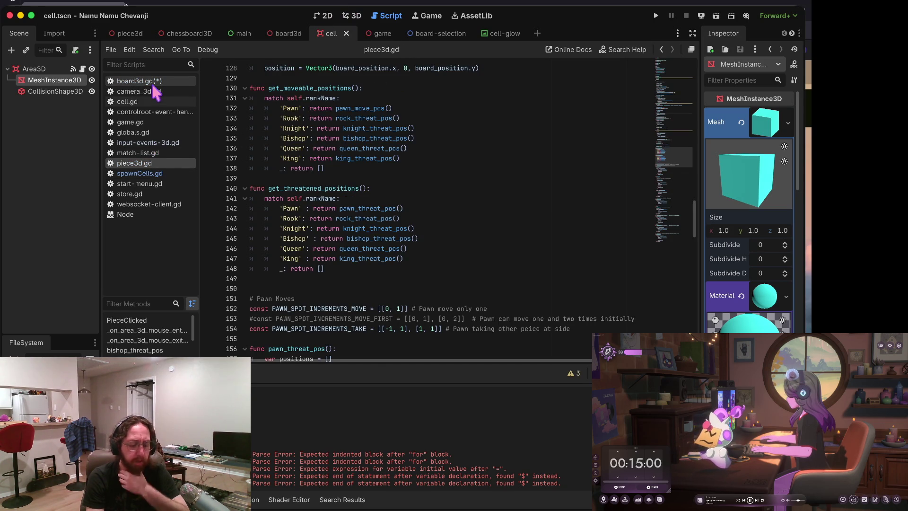
Step: Extend line 115 of board3d.gd to 'cell.get_node('MeshInstance3D').get_'
{"action": "left_click", "coordinate": [146, 81]}
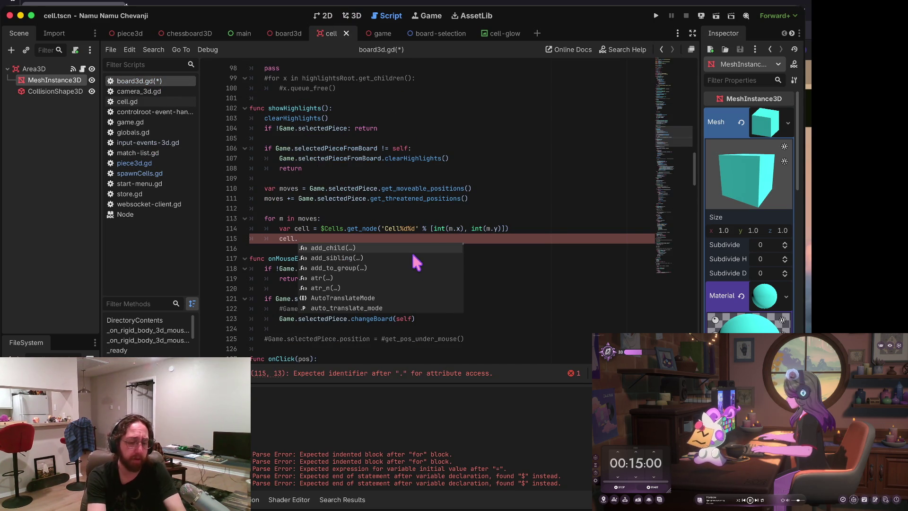
{"action": "key", "text": "Escape"}
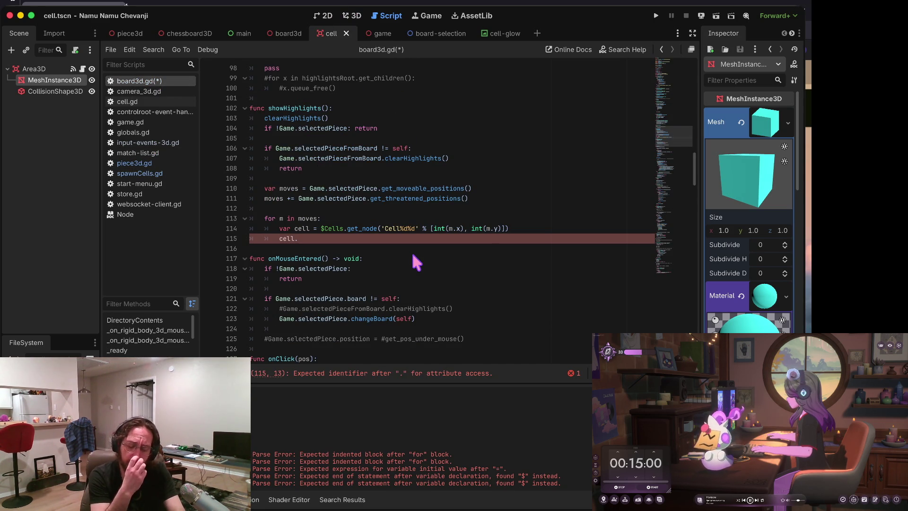
{"action": "type", "text": "ge"}
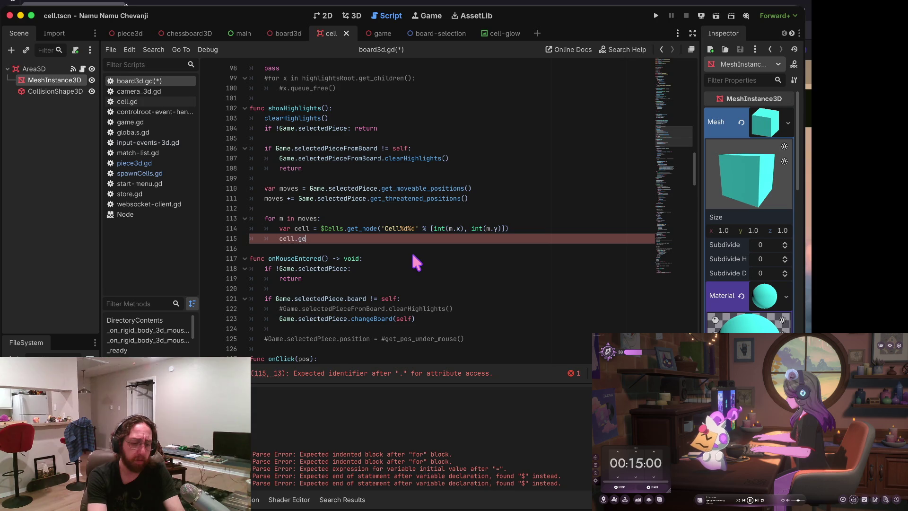
{"action": "type", "text": "t_node('MeshInstance3D'"}
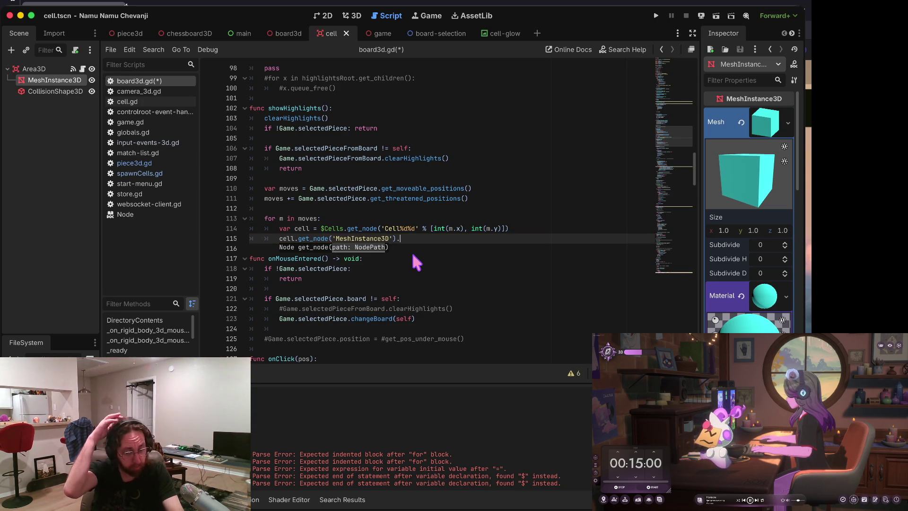
{"action": "type", "text": ")."}
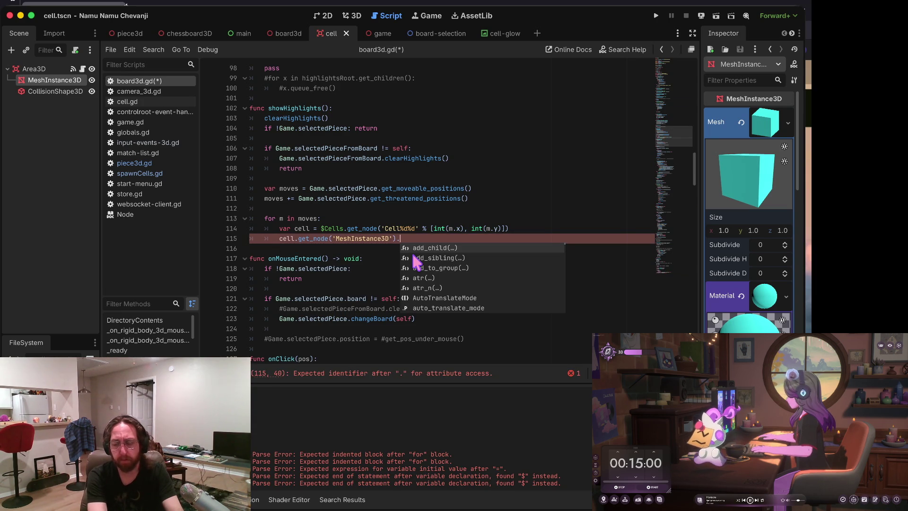
{"action": "type", "text": "get_"}
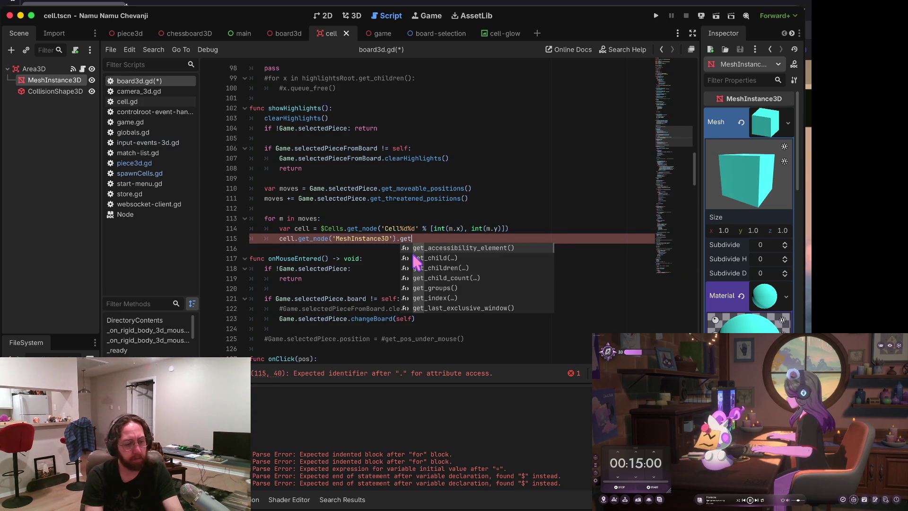
Step: Collapse the cell's mesh and material details in the Inspector
{"action": "left_click", "coordinate": [54, 91]}
{"action": "left_click", "coordinate": [54, 80]}
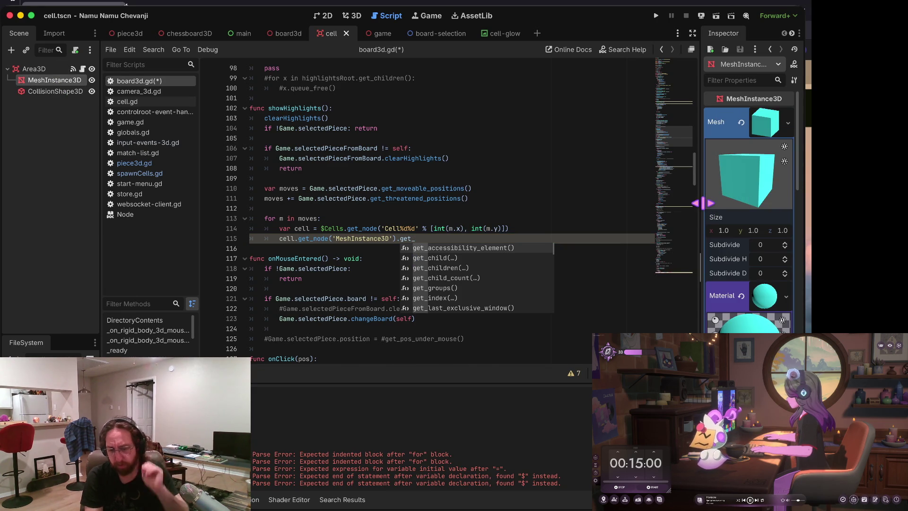
{"action": "left_click_drag", "start_coordinate": [704, 202], "coordinate": [465, 290]}
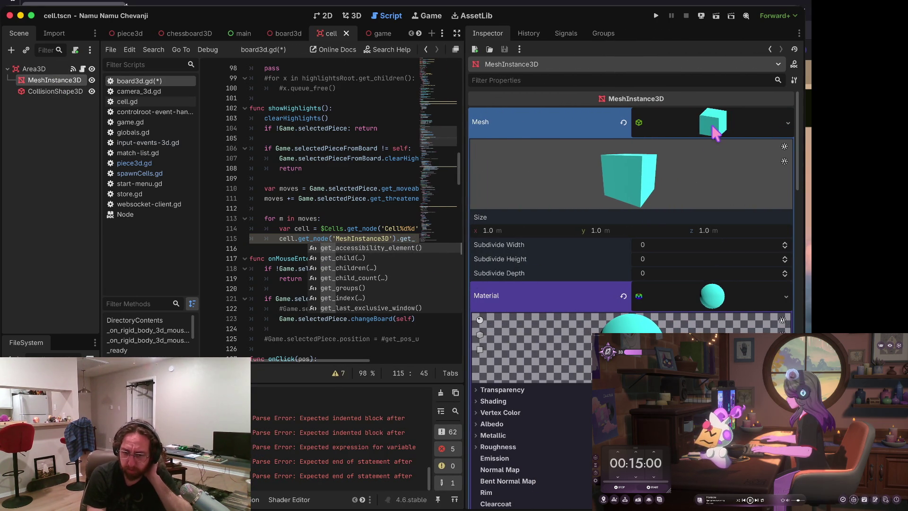
{"action": "left_click", "coordinate": [713, 134]}
{"action": "left_click", "coordinate": [725, 180]}
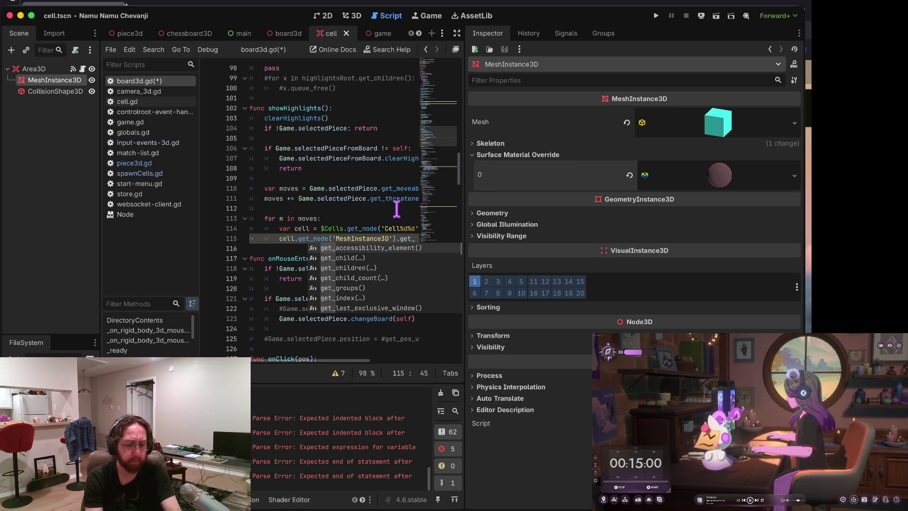
{"action": "left_click_drag", "start_coordinate": [468, 206], "coordinate": [611, 207]}
Step: Search all project files for 'getce'
{"action": "key", "text": "ctrl+shift+f"}
{"action": "type", "text": "get"}
{"action": "type", "text": "ce"}
{"action": "key", "text": "Return"}
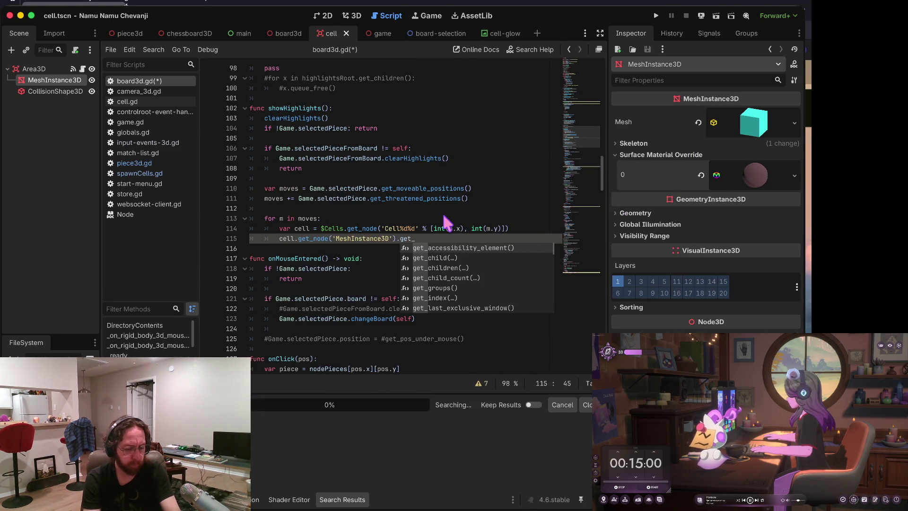
Step: Open the search match in cell.gd and select its get_surface_override_material(0) call
{"action": "left_click", "coordinate": [312, 435]}
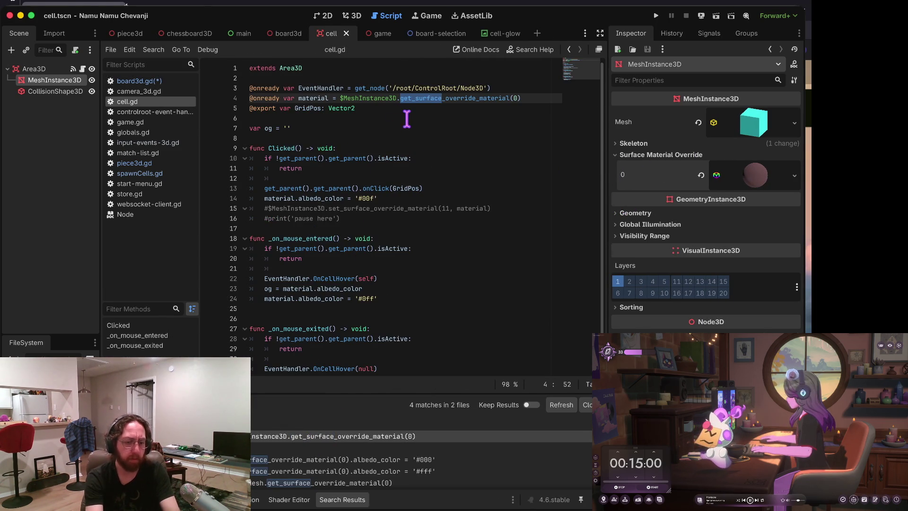
{"action": "left_click", "coordinate": [400, 98]}
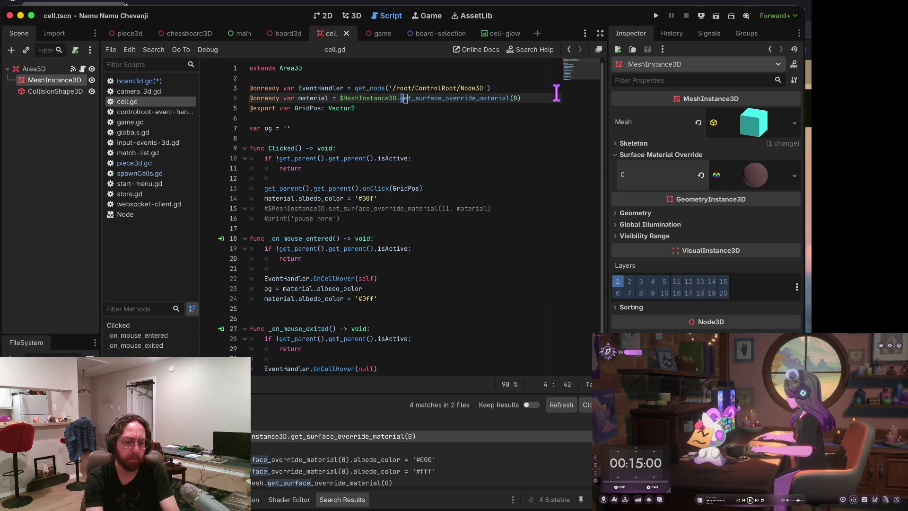
{"action": "left_click", "coordinate": [555, 93], "text": "shift"}
{"action": "left_click", "coordinate": [556, 93]}
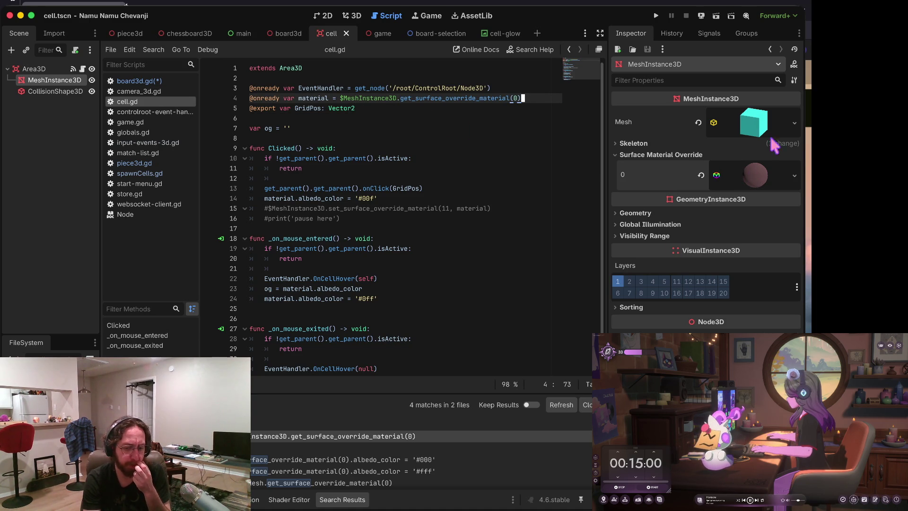
Step: On line 115 of board3d.gd, set the material's albedo_color to '#f0f', save, and run the game
{"action": "left_click", "coordinate": [139, 81]}
{"action": "key", "text": "Escape"}
{"action": "type", "text": "get_surface_override_material(0)"}
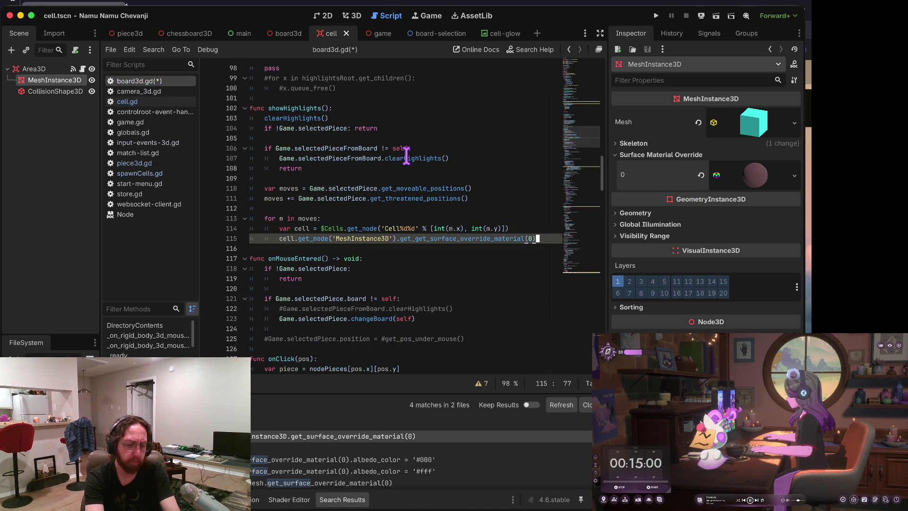
{"action": "key", "text": "Right"}
{"action": "key", "text": "Right"}
{"action": "key", "text": "Right"}
{"action": "key", "text": "Delete"}
{"action": "key", "text": "Delete"}
{"action": "key", "text": "Delete"}
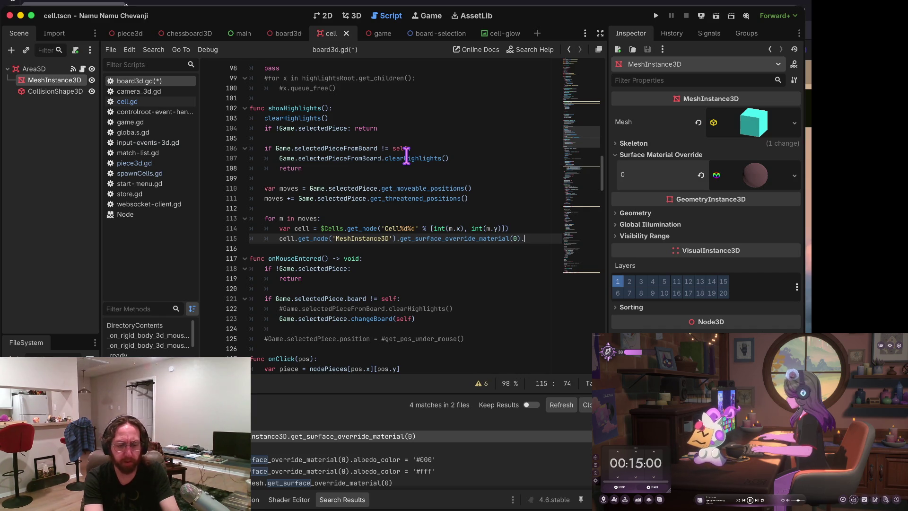
{"action": "type", "text": "albedo_color"}
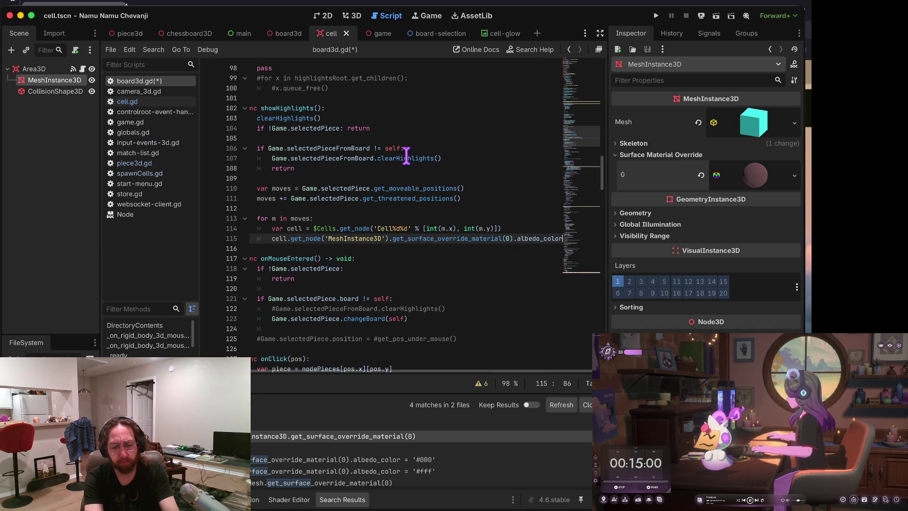
{"action": "type", "text": " = '3"}
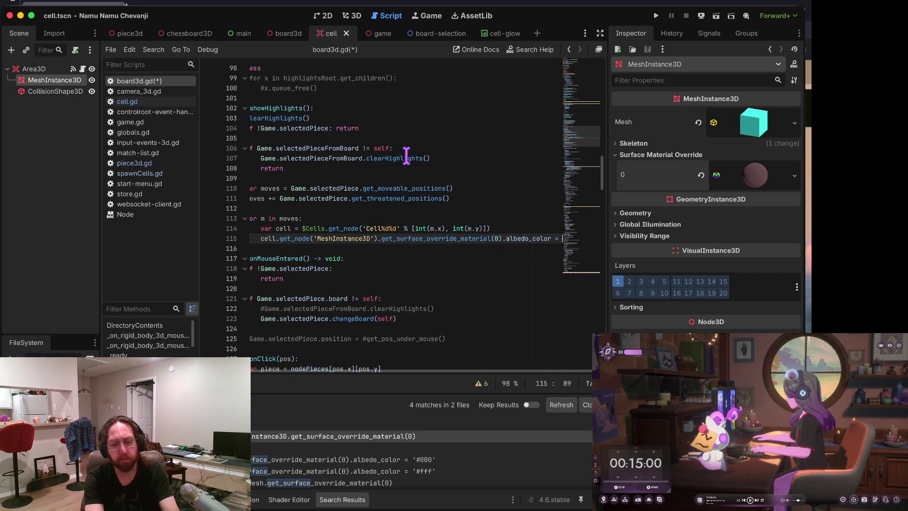
{"action": "key", "text": "BackSpace"}
{"action": "type", "text": "#"}
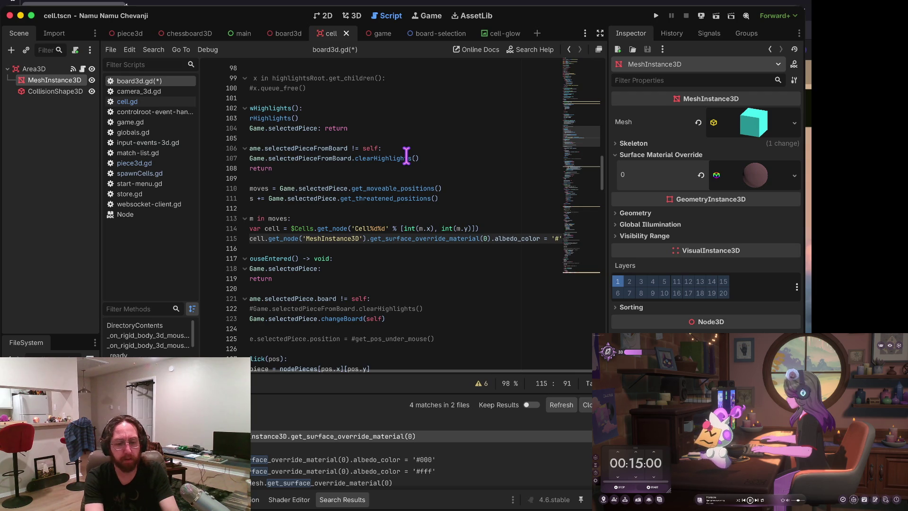
{"action": "type", "text": "f0f"}
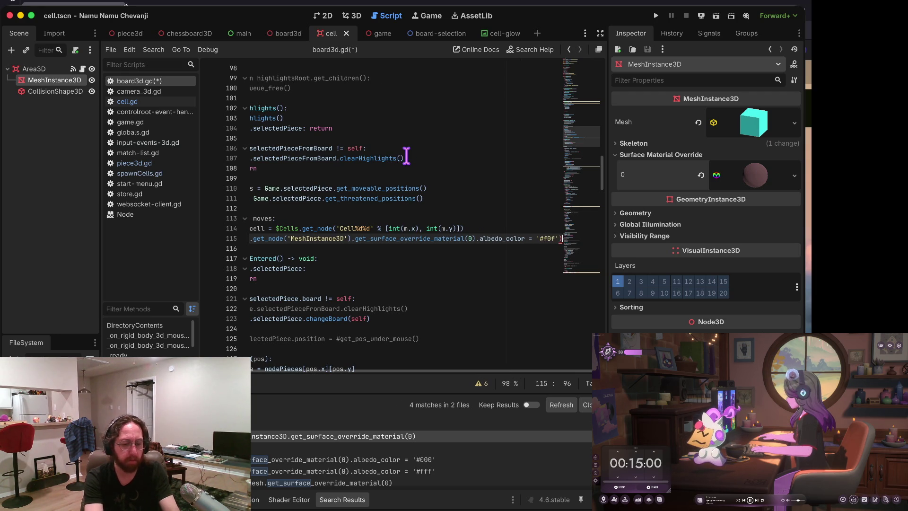
{"action": "key", "text": "Home"}
{"action": "key", "text": "ctrl+s"}
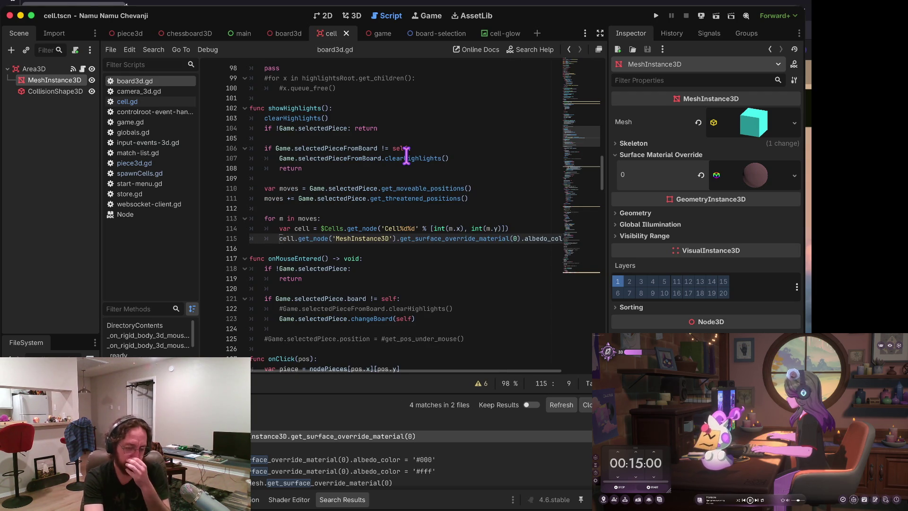
{"action": "key", "text": "super+b"}
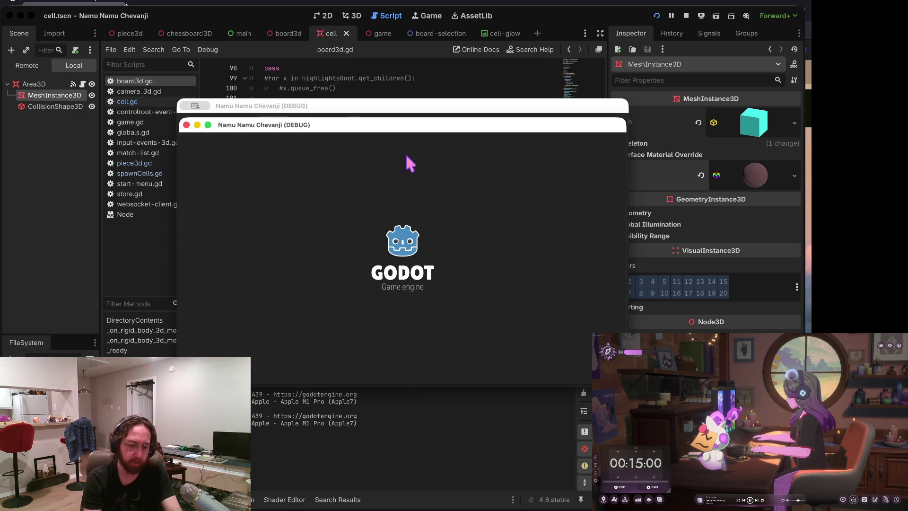
Step: Submit the username and open the middle chess board from the three-board overview
{"action": "left_click", "coordinate": [405, 274]}
{"action": "left_click", "coordinate": [405, 340]}
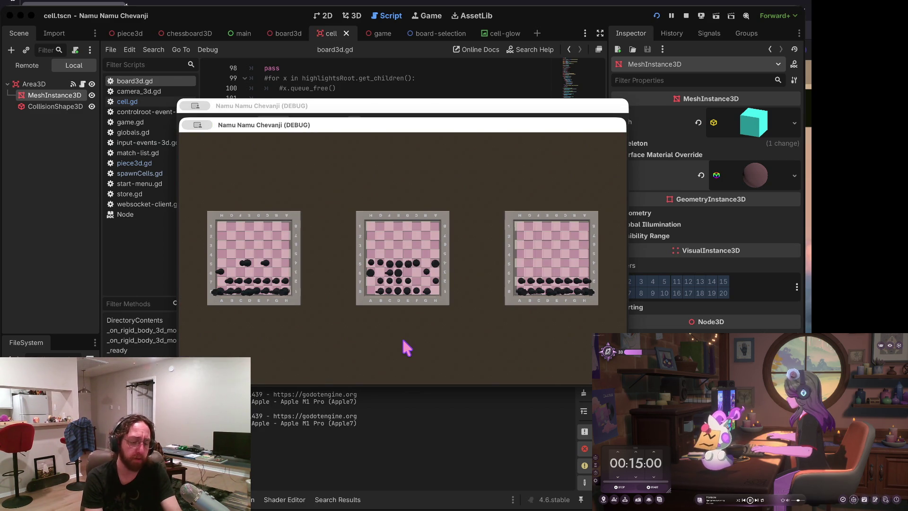
{"action": "left_click", "coordinate": [359, 299]}
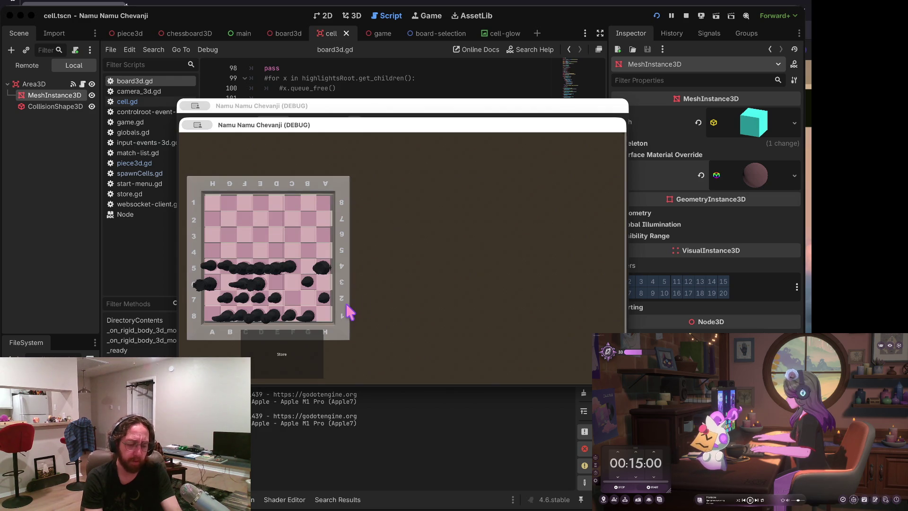
Step: Visit the store, return to the board, and select a piece, hitting a null-instance error at line 115
{"action": "left_click", "coordinate": [291, 357]}
{"action": "left_click", "coordinate": [577, 346]}
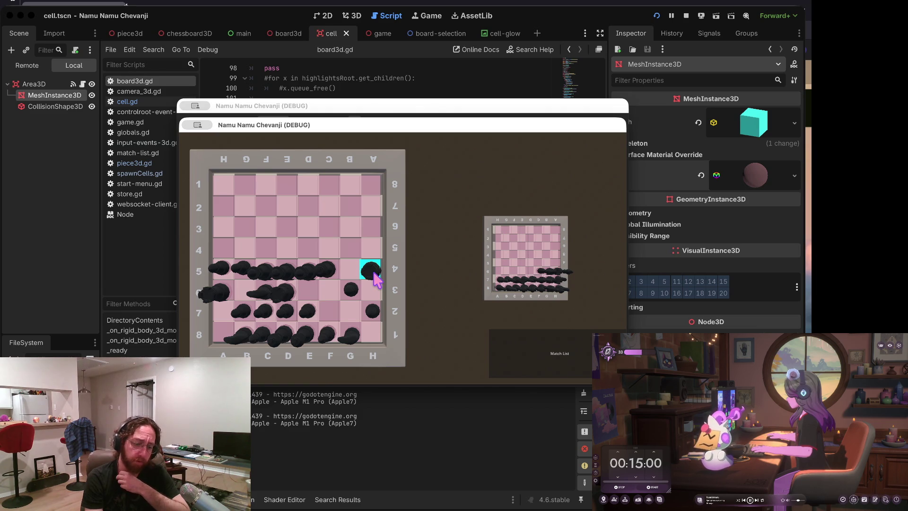
{"action": "left_click", "coordinate": [373, 272]}
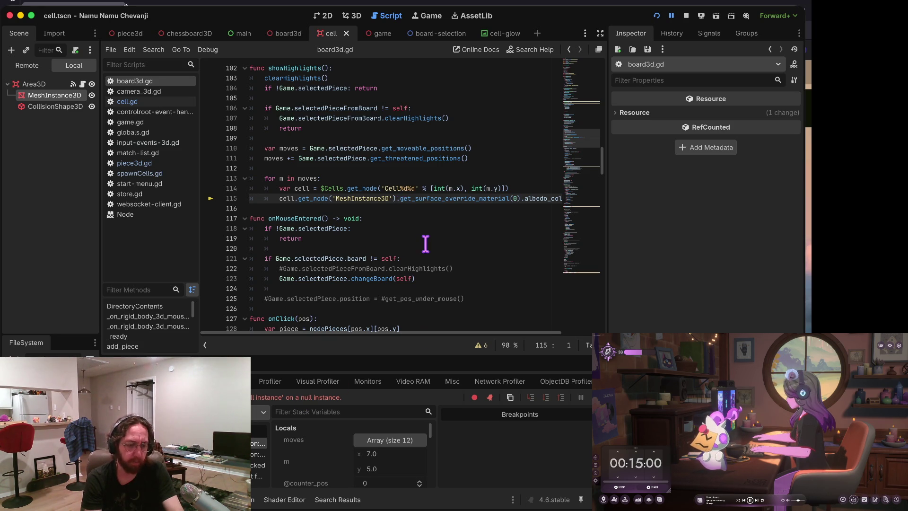
Step: Show the paused game's Remote scene tree, widened and scrolled to Cell nodes like 'Cell 22'
{"action": "key", "text": "Home"}
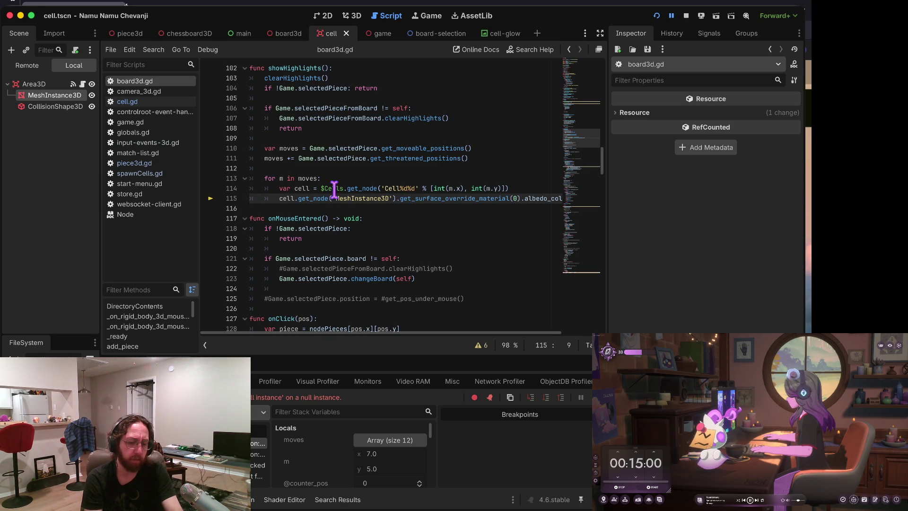
{"action": "mouse_move", "coordinate": [365, 192]}
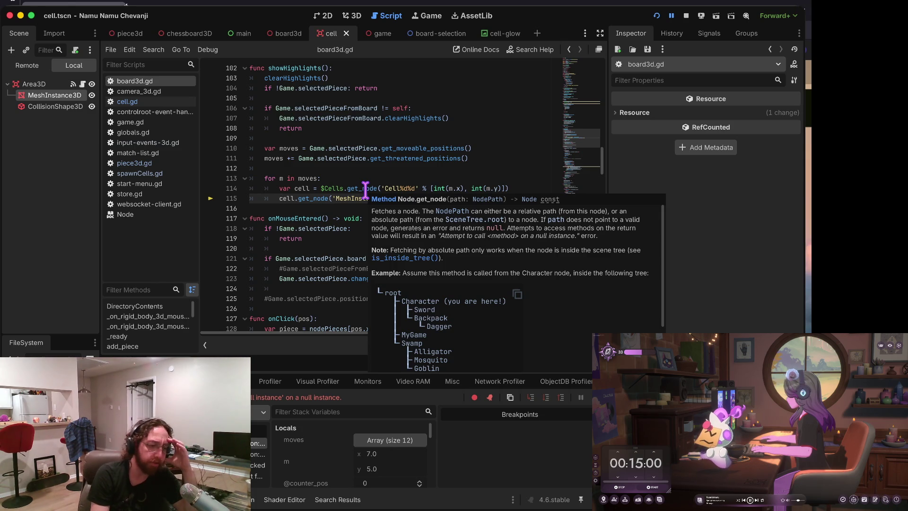
{"action": "left_click", "coordinate": [27, 65]}
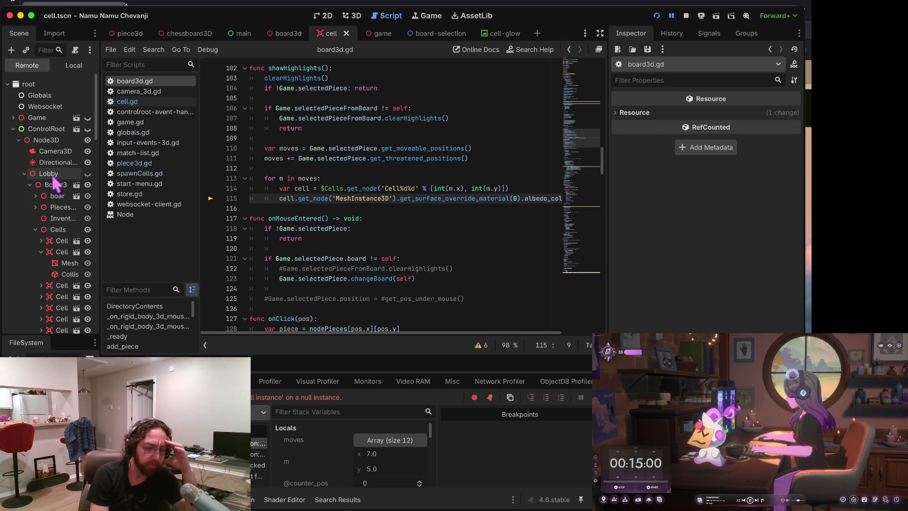
{"action": "left_click_drag", "start_coordinate": [100, 168], "coordinate": [211, 167]}
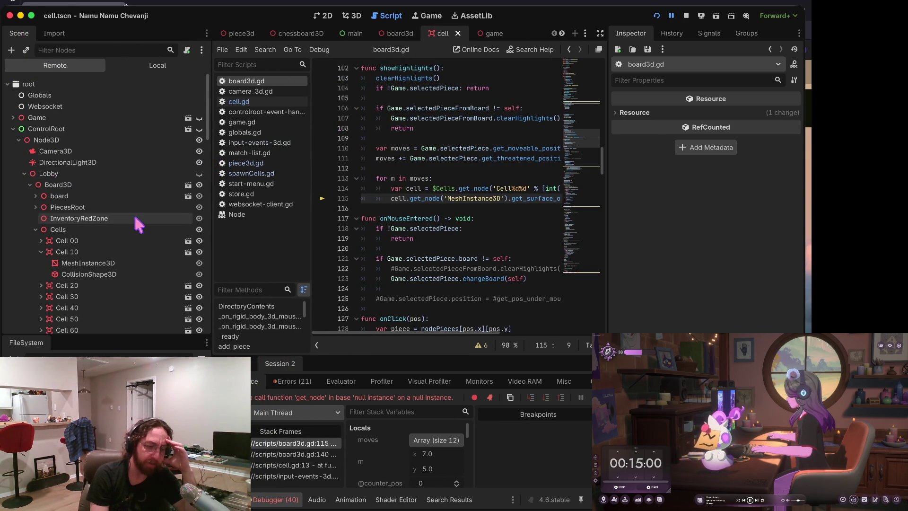
{"action": "scroll", "coordinate": [133, 213], "scroll_direction": "down", "scroll_amount": 10}
{"action": "scroll", "coordinate": [70, 204], "scroll_direction": "down", "scroll_amount": 2}
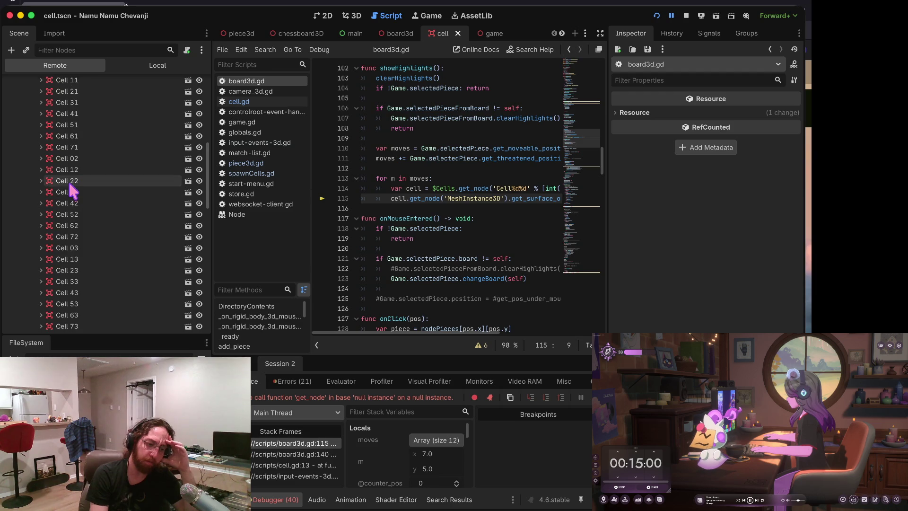